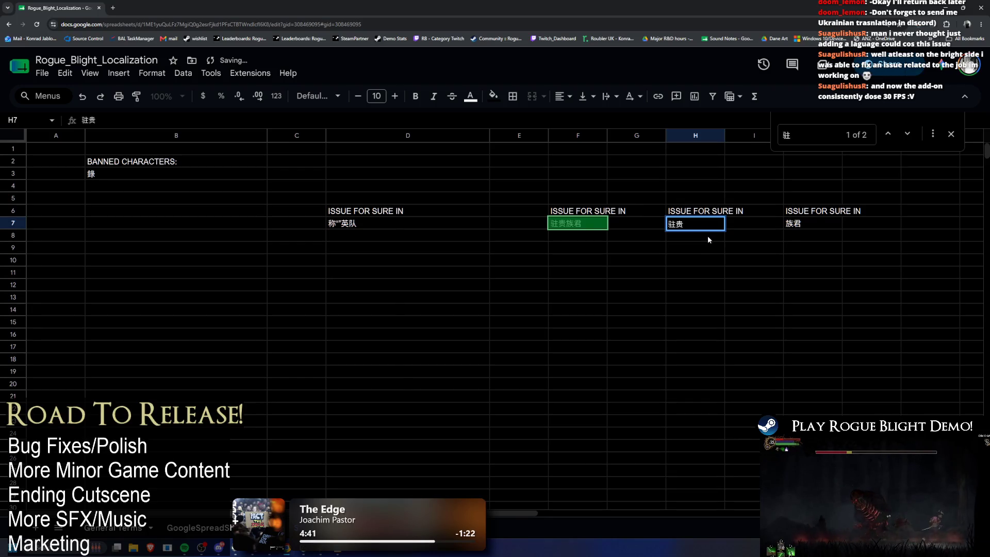
Clear the F6:F7 note and move the H6:J7 issue notes into E6:G7
double_click(572, 226)
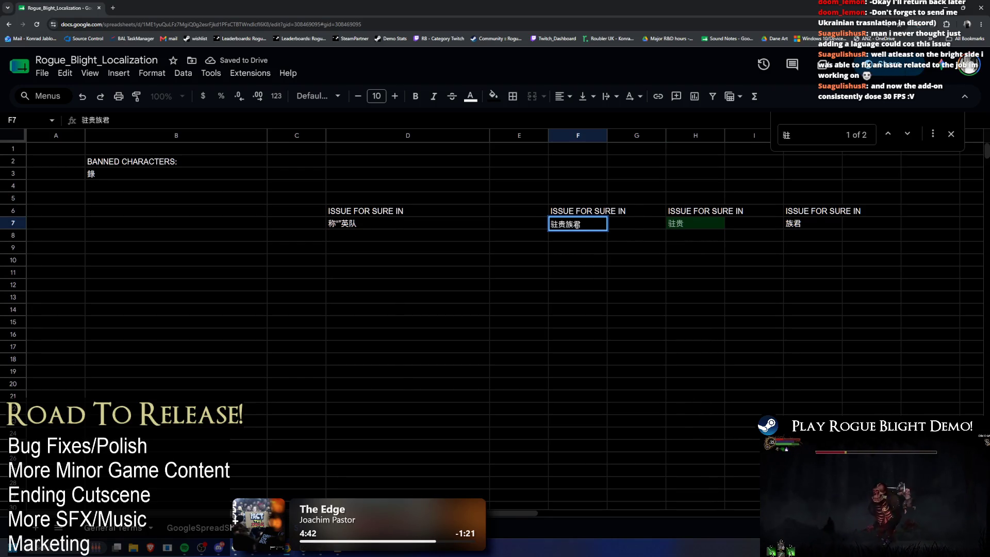
drag(607, 216, 586, 242)
key(Delete)
drag(670, 212, 841, 227)
key(ctrl+c)
click(497, 211)
key(ctrl+v)
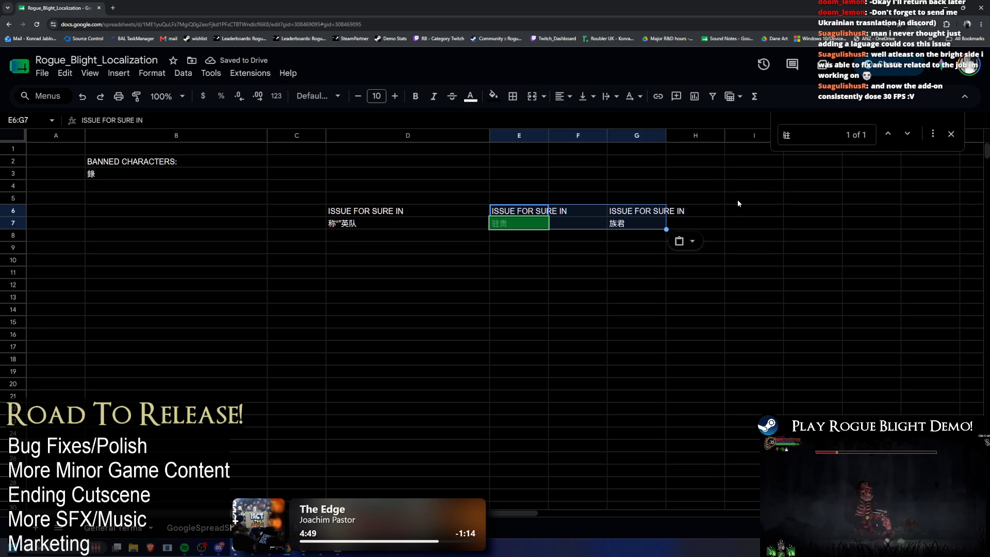
click(769, 187)
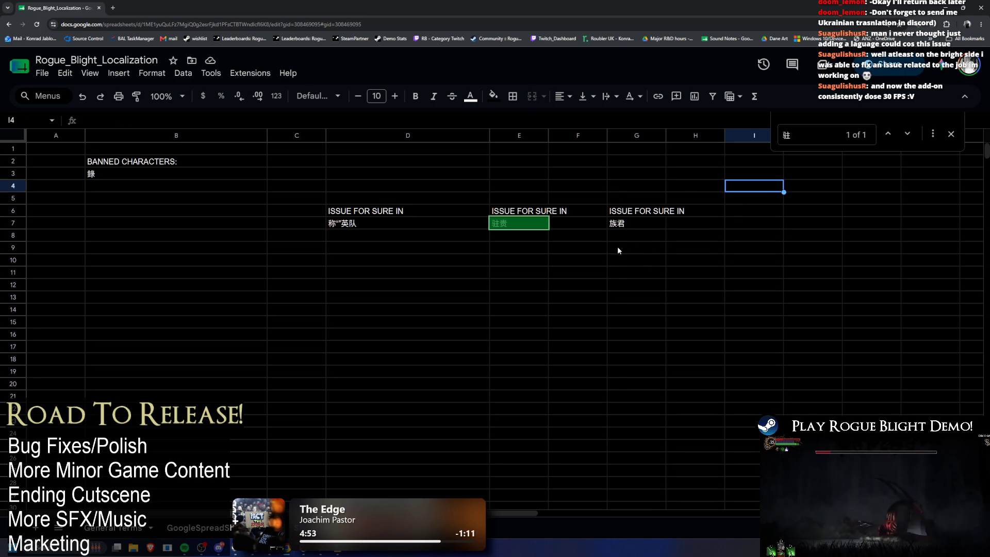
double_click(628, 225)
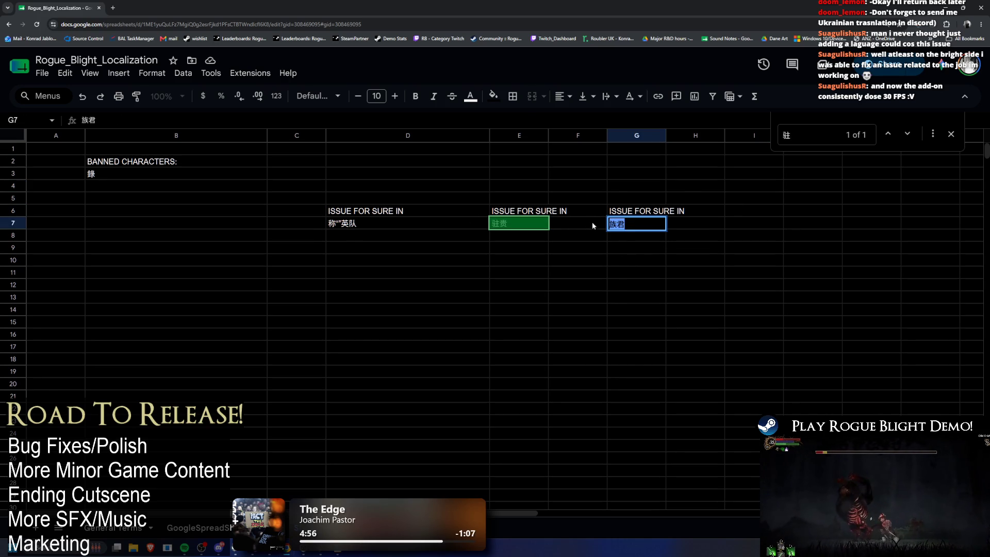
Trim L814 on the GoogleSpreadSheet tab to just 族, then go to Unity's project search
click(201, 528)
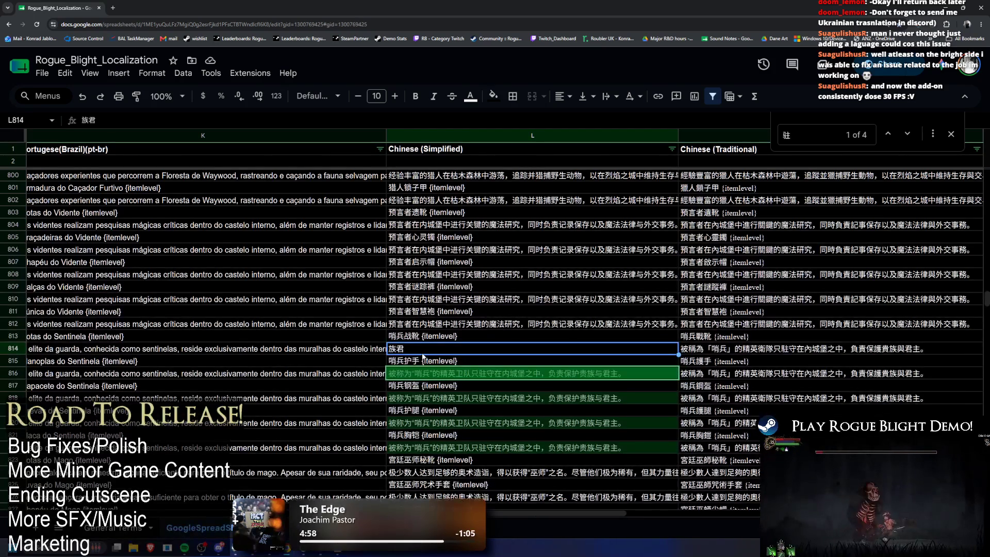
double_click(456, 348)
key(BackSpace)
key(Escape)
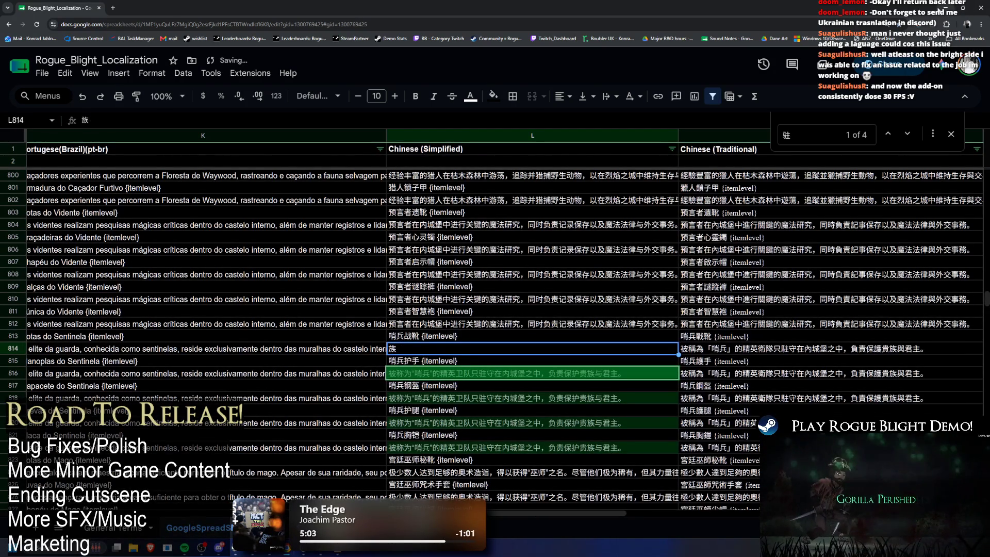
key(alt+Tab)
click(625, 189)
Filter the Project for google, pull the sheet strings, and test-run to review TMP_FontAsset atlas errors
text(oogle)
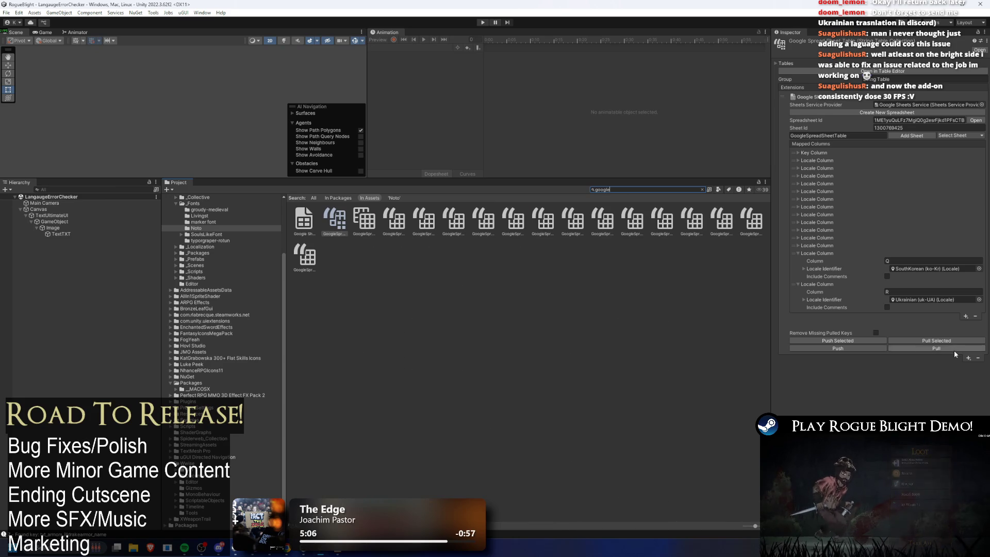
click(952, 349)
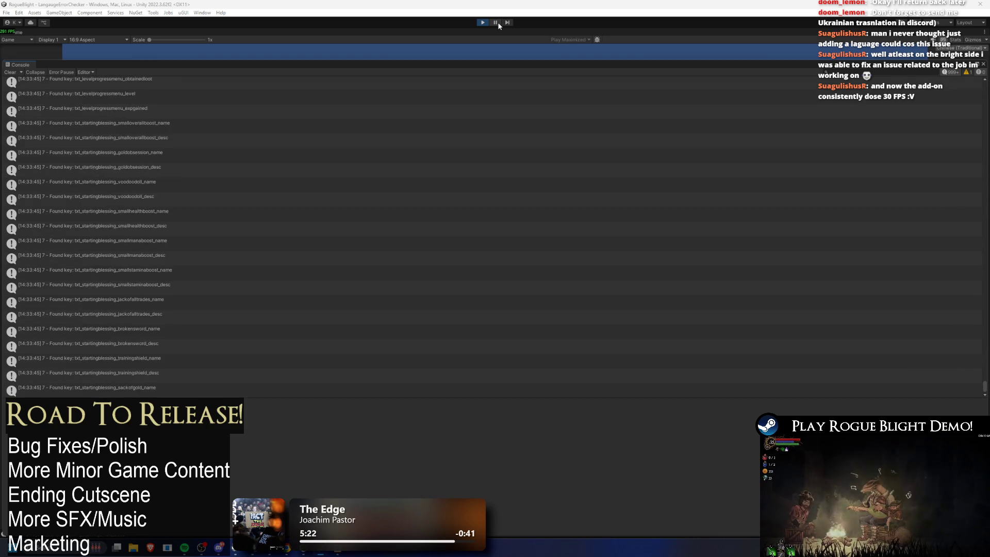
click(497, 23)
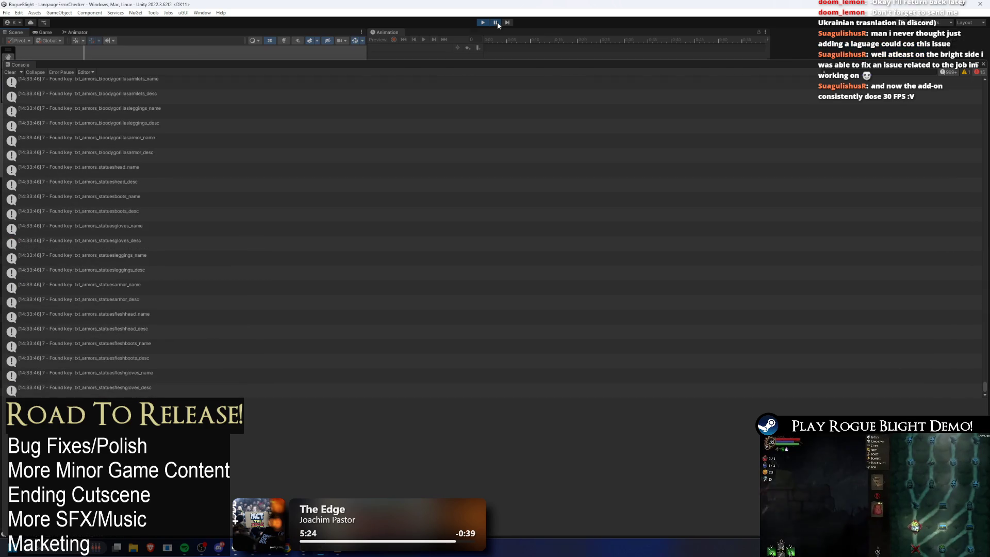
mouse_move(986, 390)
mouse_down()
mouse_move(985, 363)
mouse_move(983, 378)
mouse_up()
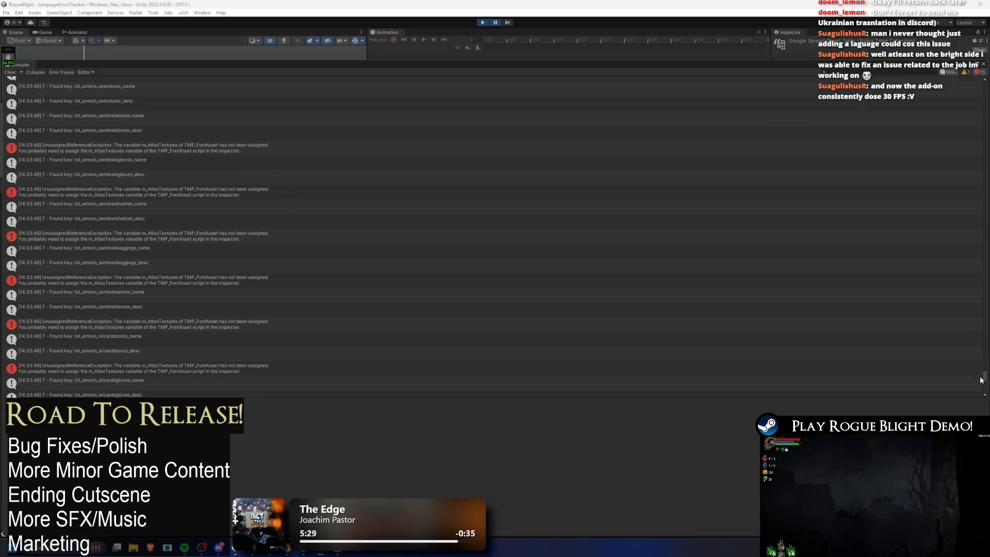
click(144, 149)
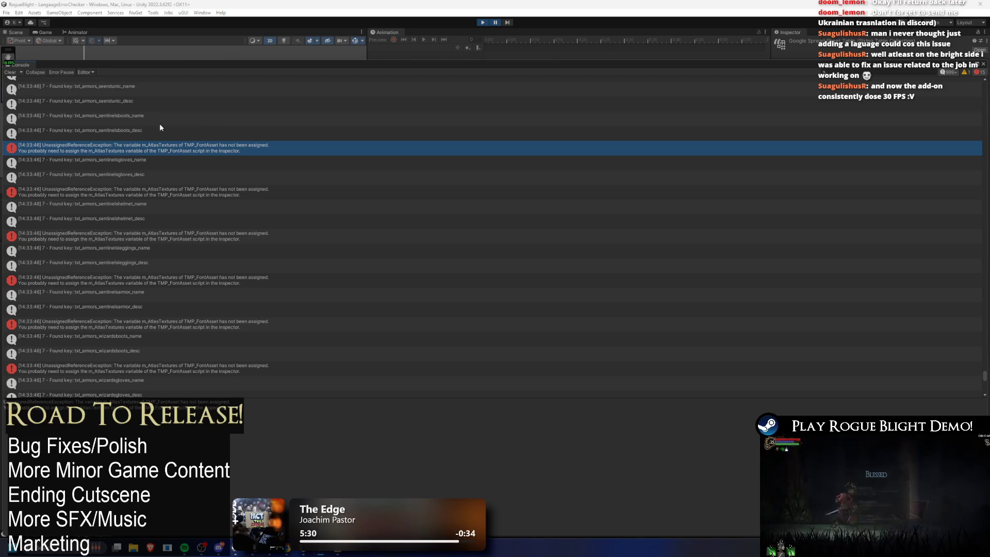
key(ctrl+p)
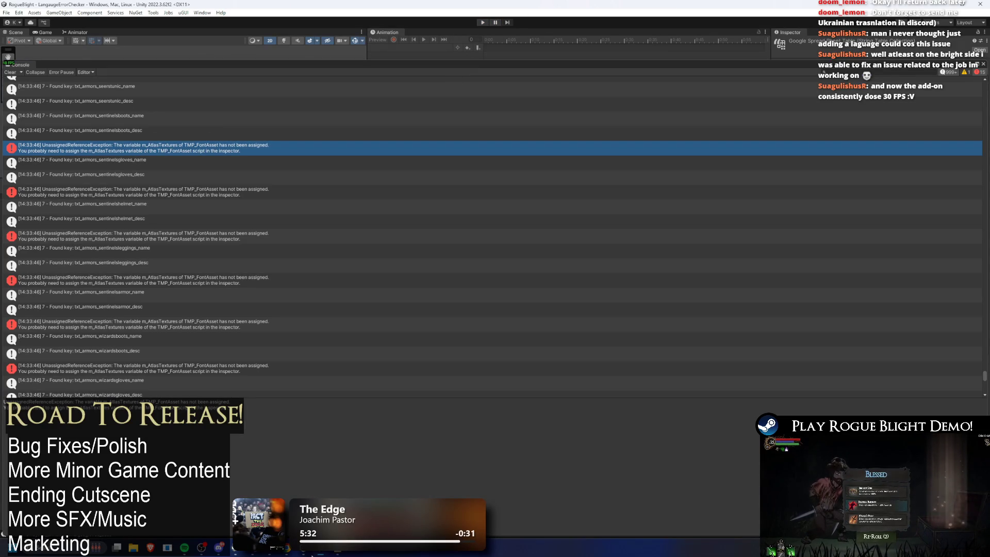
Back in the sheet, search the GoogleSpreadSheet tab for the character 族
click(324, 552)
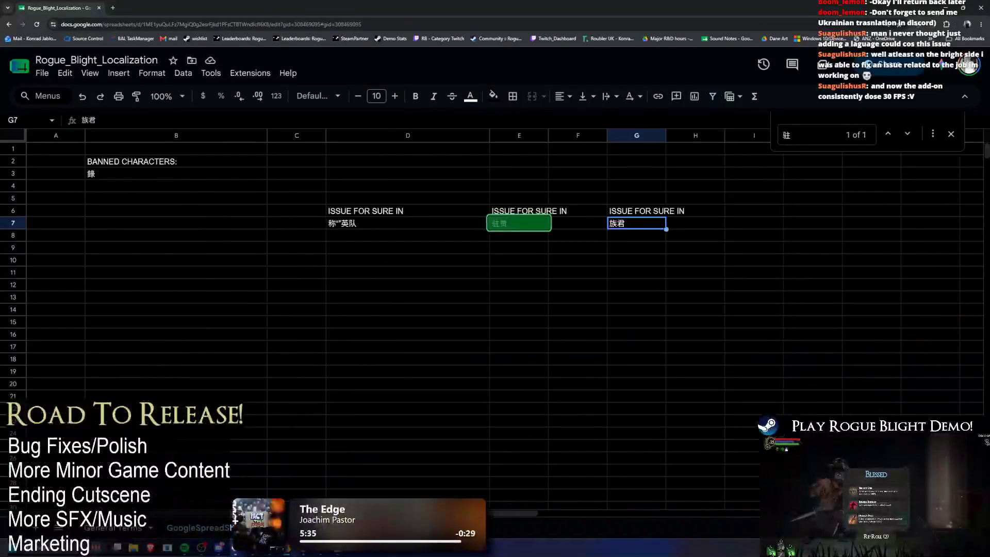
click(198, 528)
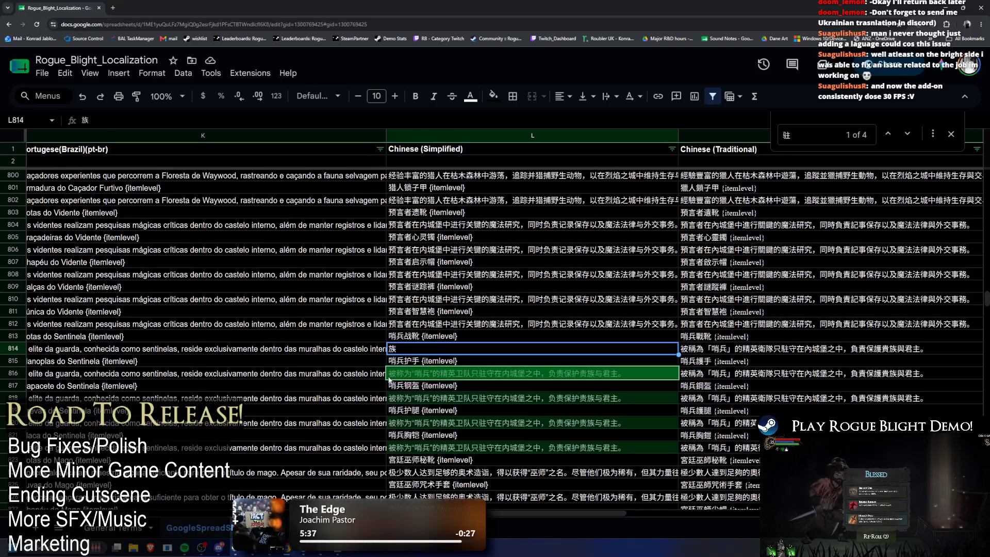
key(ctrl+c)
key(ctrl+f)
key(ctrl+v)
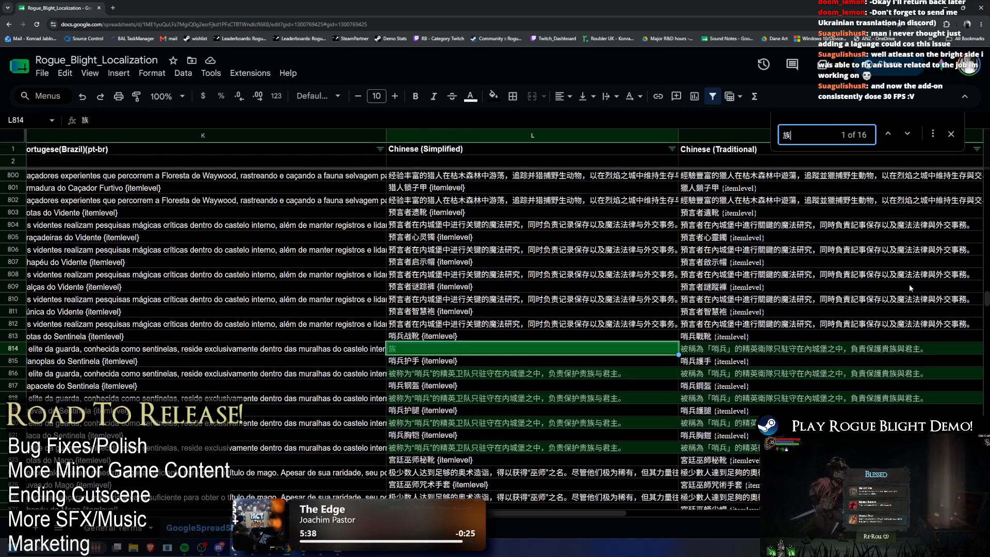
key(alt+Tab)
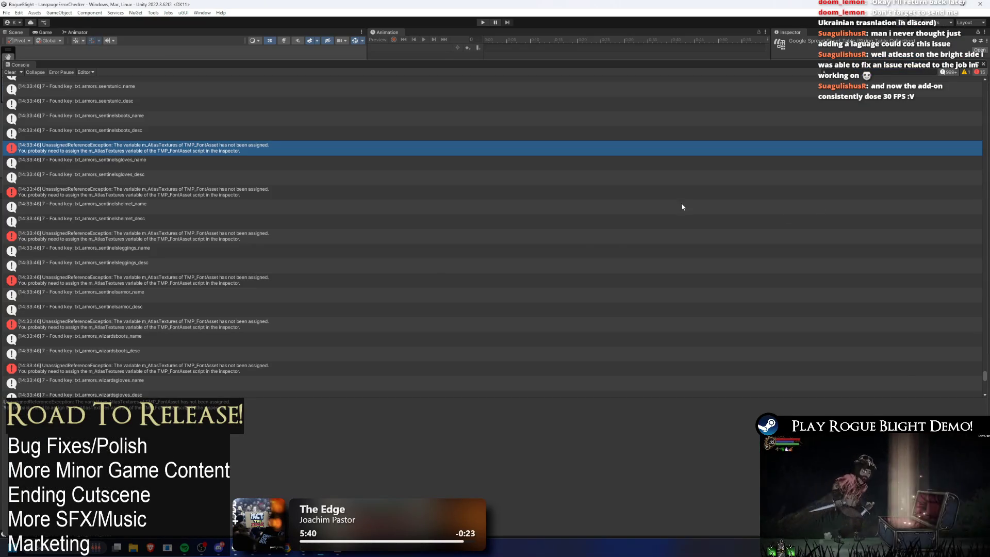
Cycle through Visual Studio and Unity back to the Rogue_Blight_Localization sheet in Chrome
key(alt+Tab)
key(alt+Tab)
key(alt+Tab)
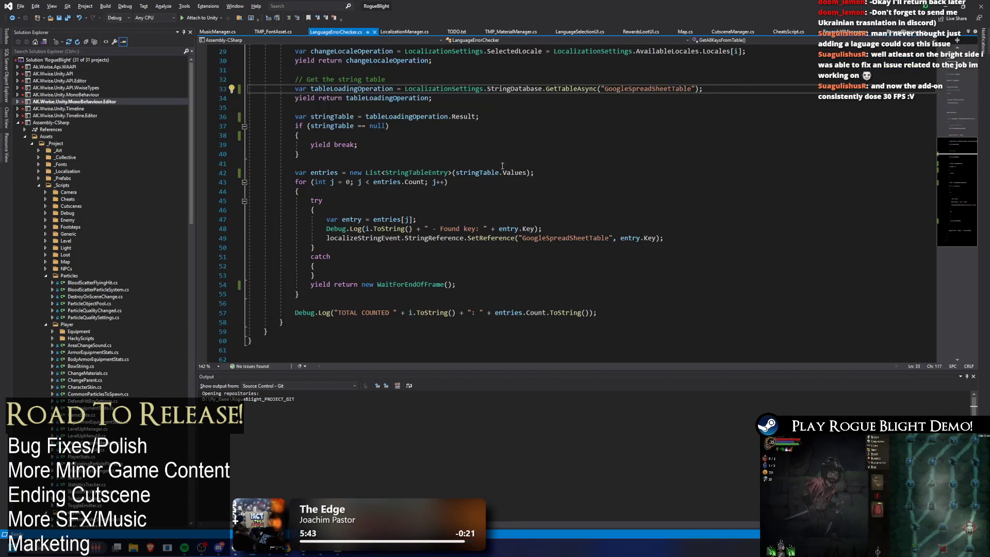
key(alt+Tab)
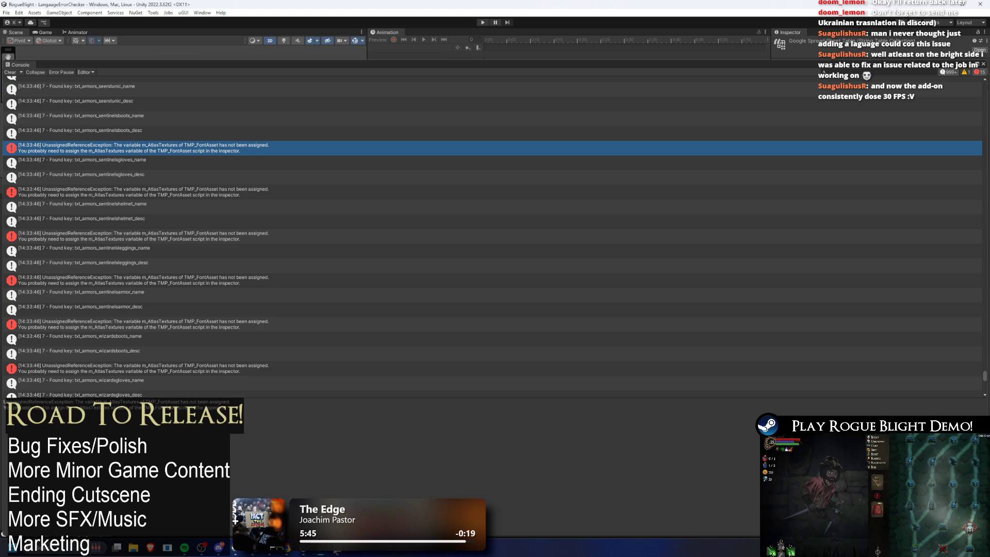
key(alt+Tab)
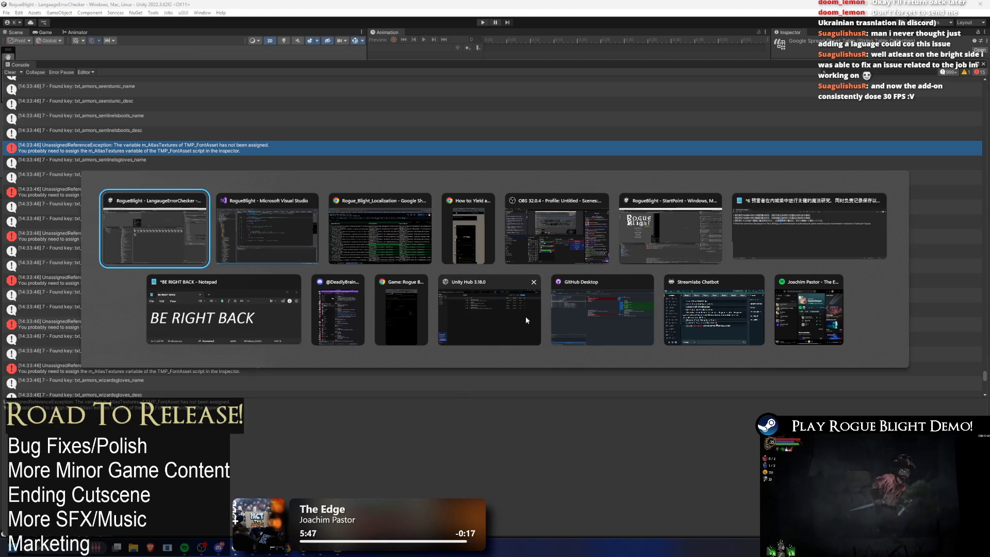
click(382, 236)
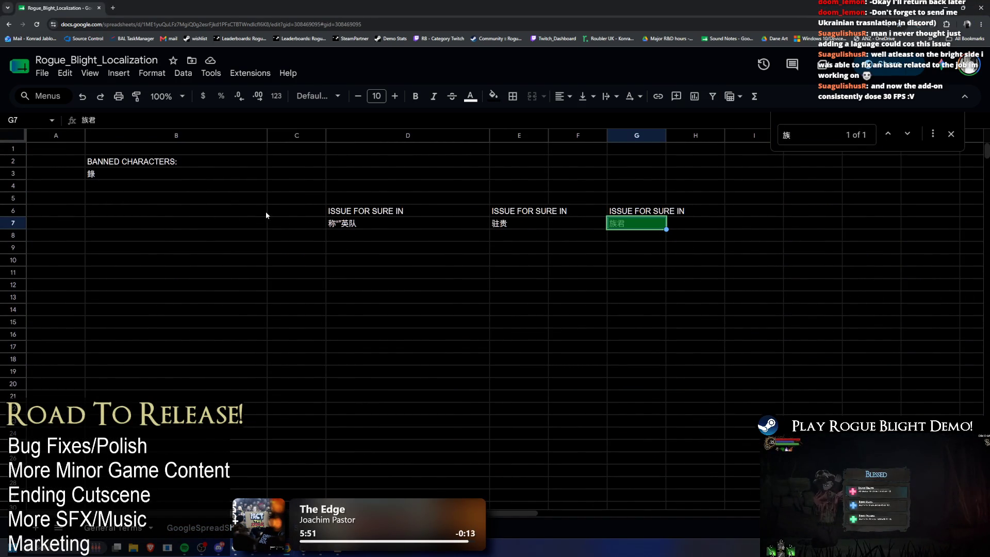
Add 族 to the banned characters list at B4 and remove it from G7's note, leaving 君
click(157, 216)
key(Up)
key(Up)
key(ctrl+v)
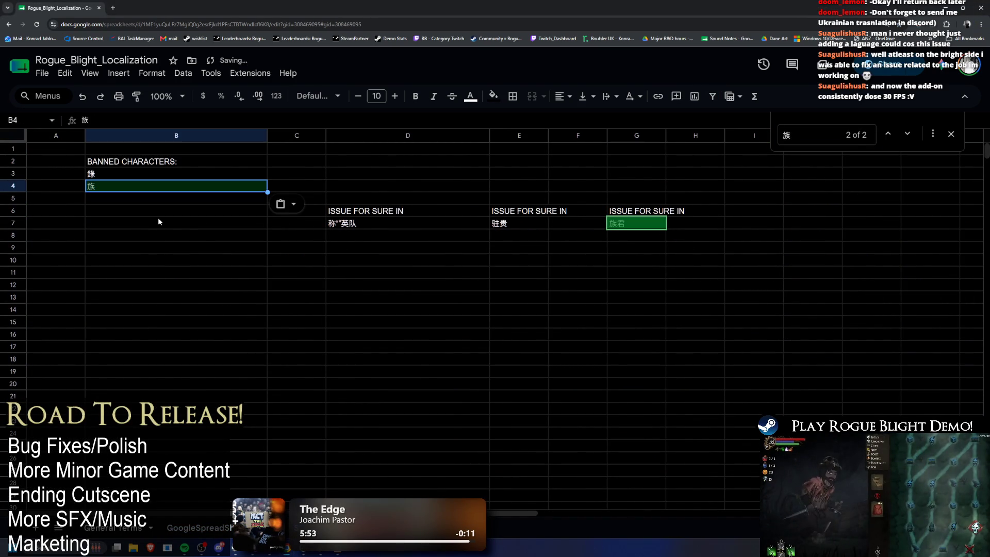
click(630, 229)
key(F2)
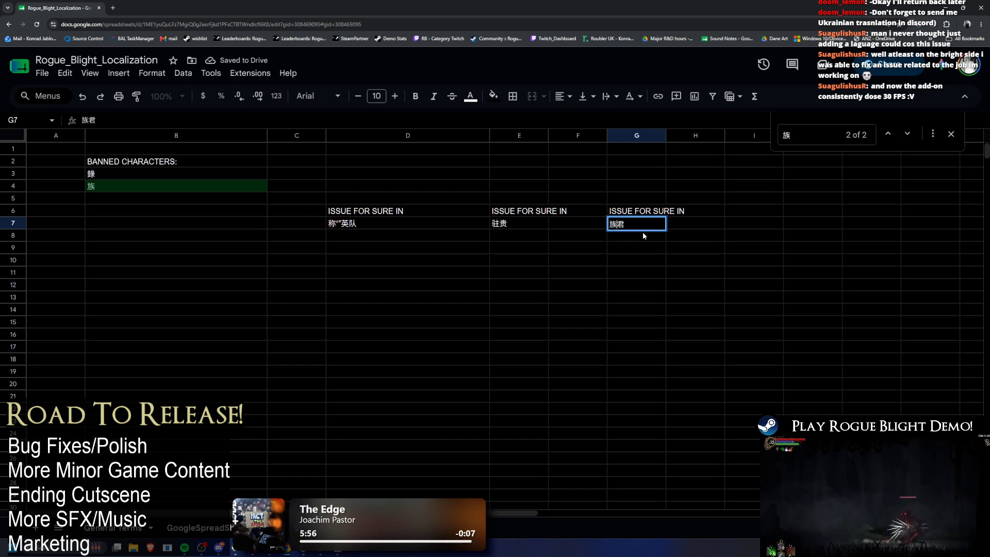
key(Left)
key(BackSpace)
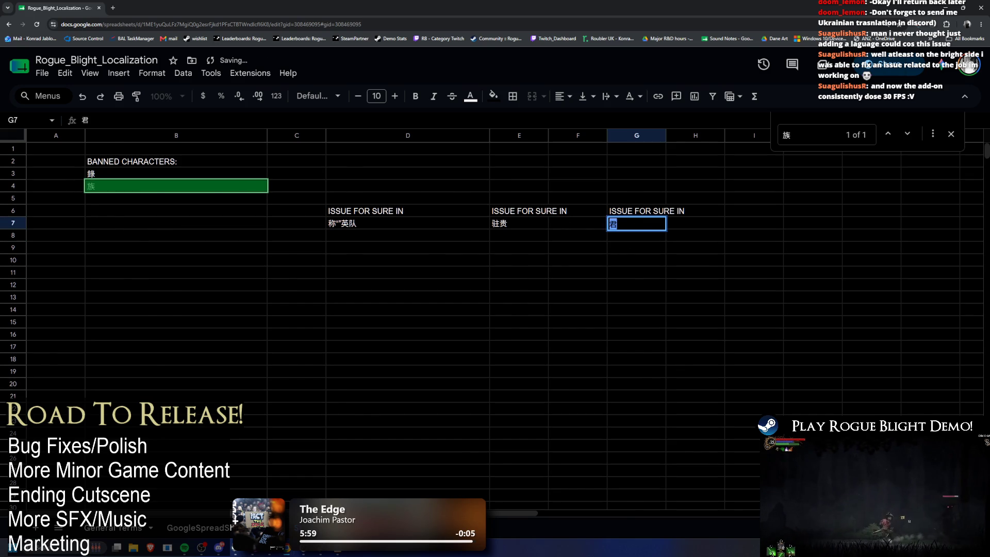
Set L814 on the GoogleSpreadSheet tab to 族 and return to Unity
click(196, 528)
click(416, 349)
text(族)
key(Return)
key(alt+Tab)
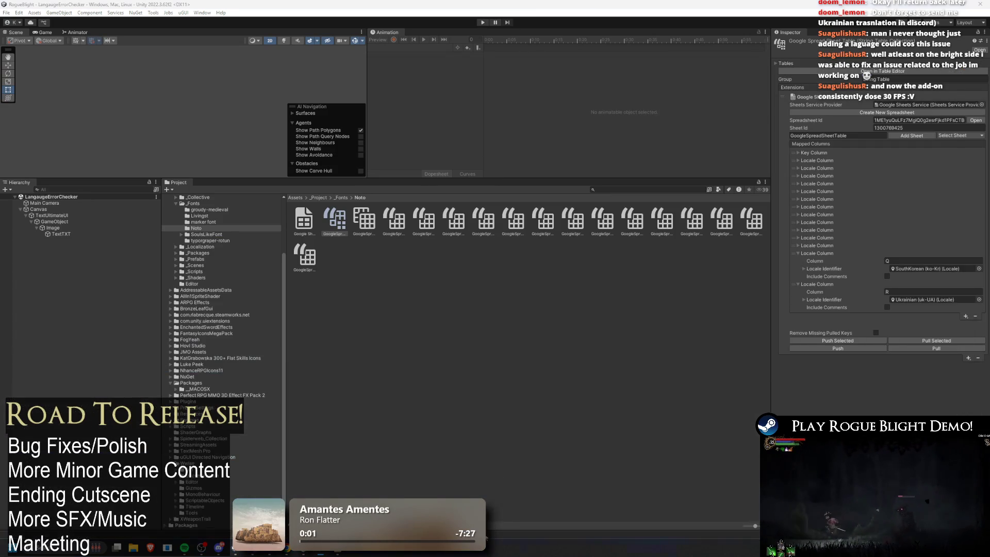
Pull the updated strings, dock the Console at the top, and start Play mode
click(912, 349)
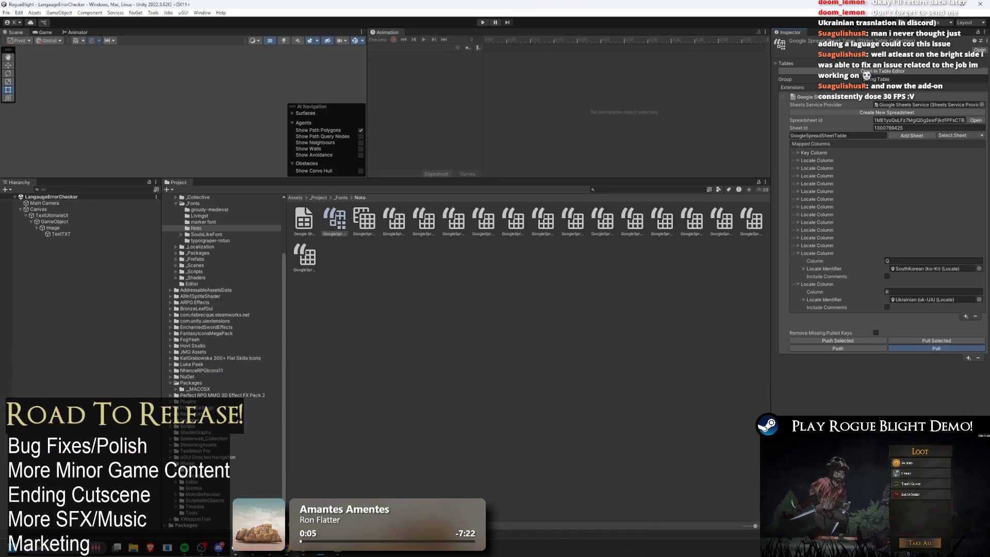
drag(296, 192, 310, 72)
click(482, 23)
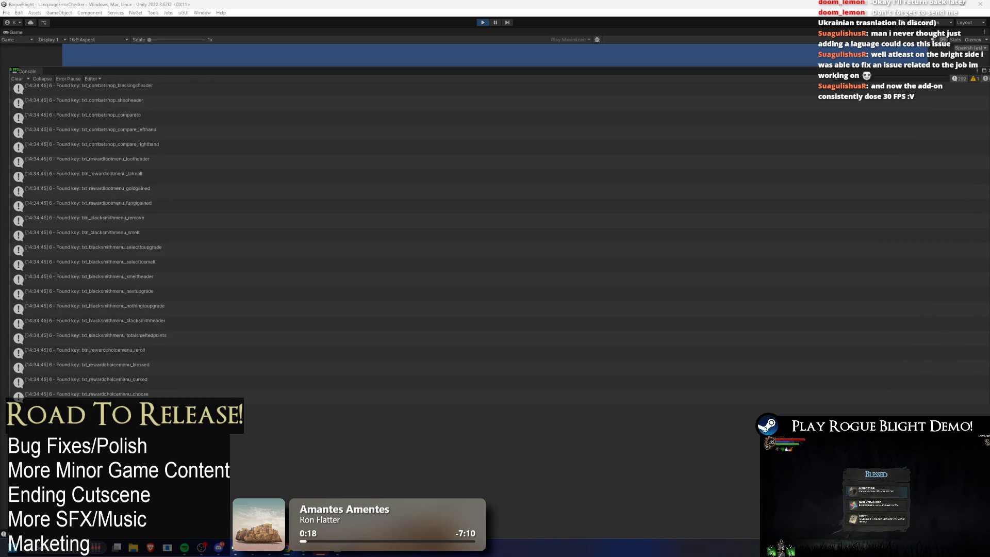
Pause the run and review the TMP_FontAsset atlas errors in the Console
click(497, 23)
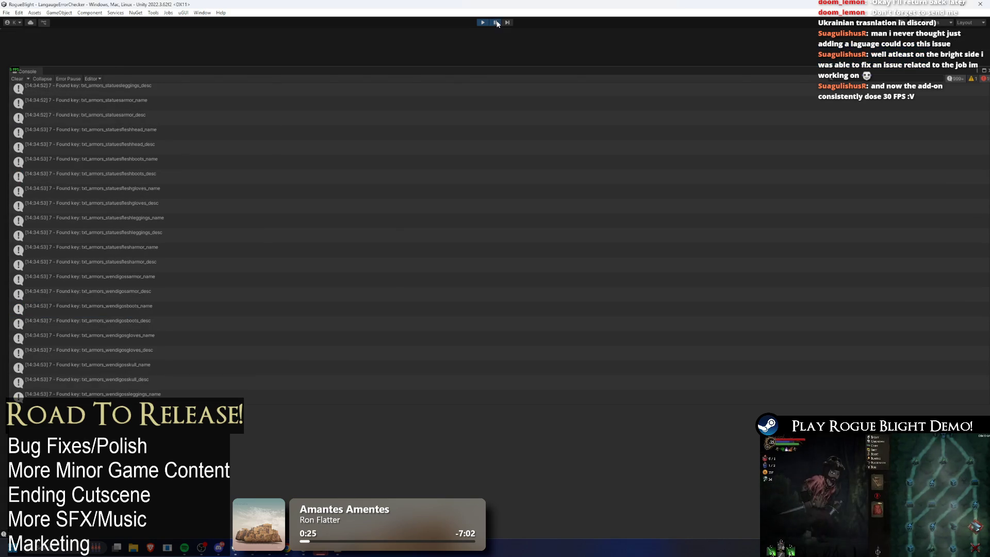
scroll(505, 259, up, 10)
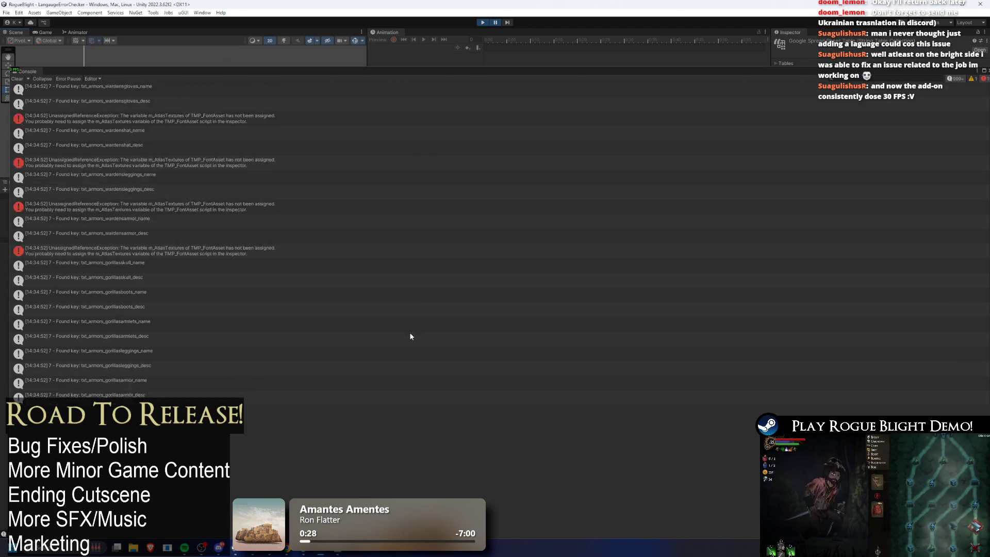
scroll(397, 340, down, 5)
click(371, 351)
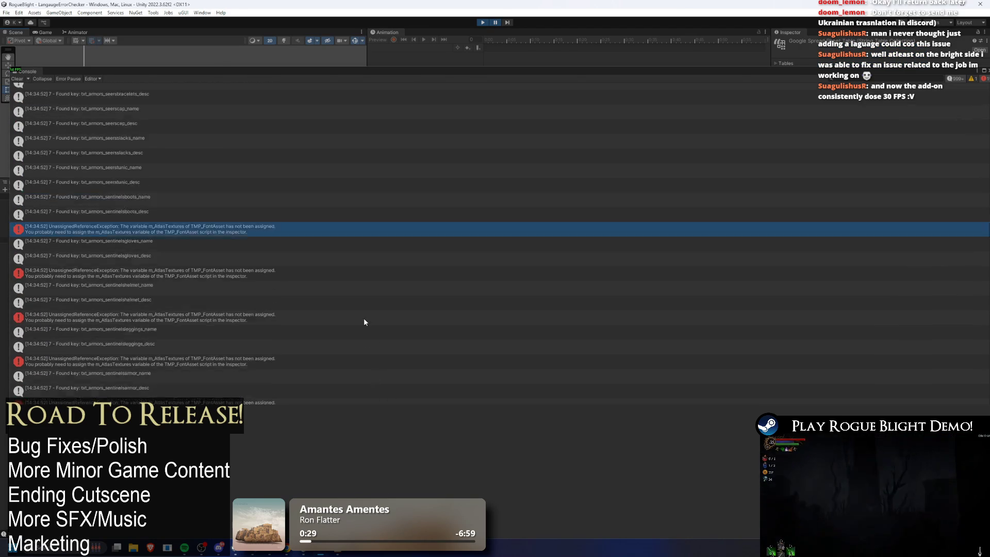
scroll(364, 317, up, 3)
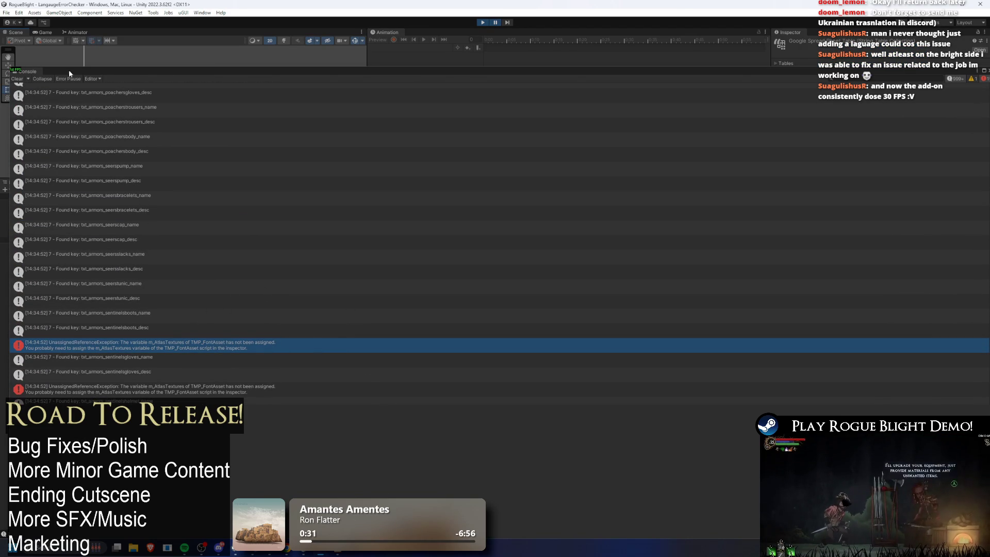
key(alt+Tab)
key(alt+Tab)
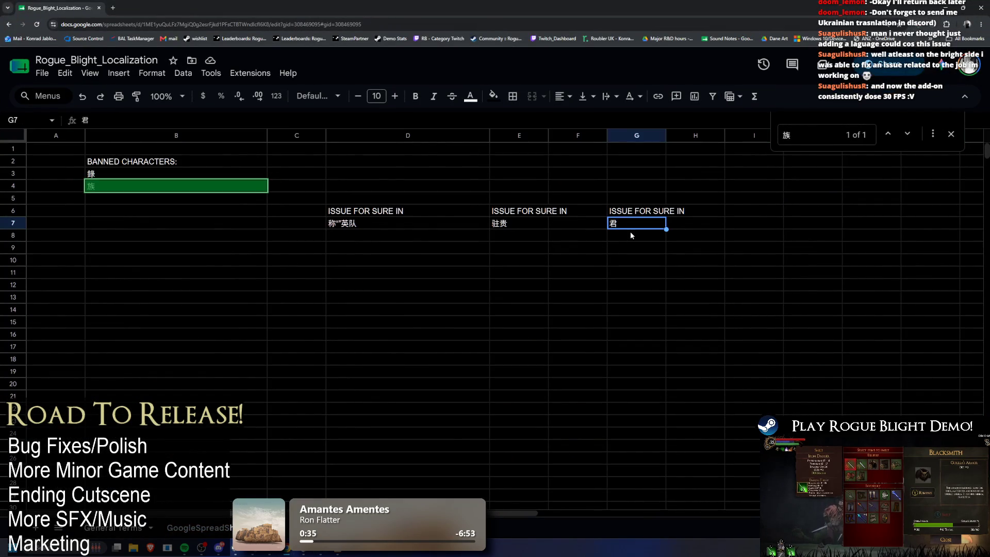
Move 君 out of G7's note into the banned characters list at B5
double_click(638, 224)
key(ctrl+x)
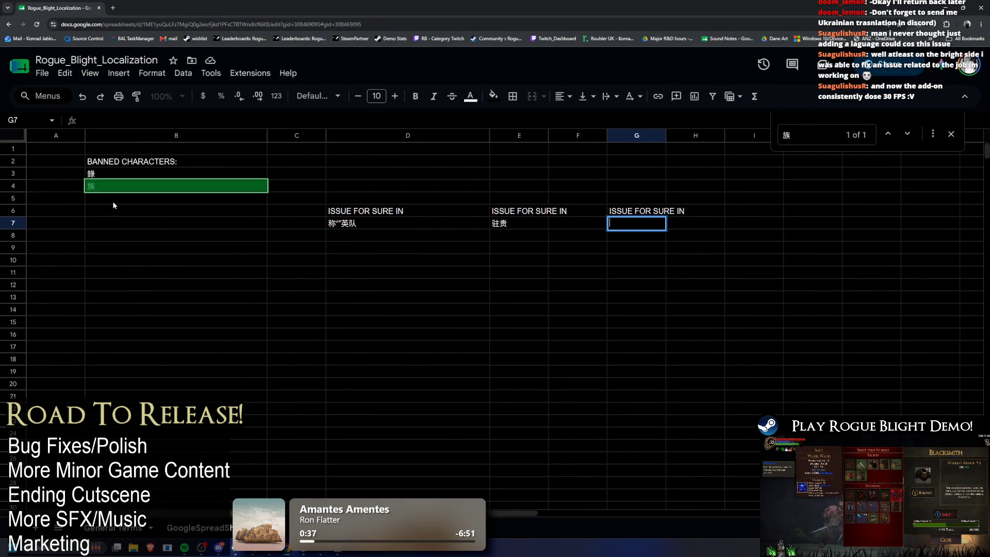
click(112, 200)
key(ctrl+v)
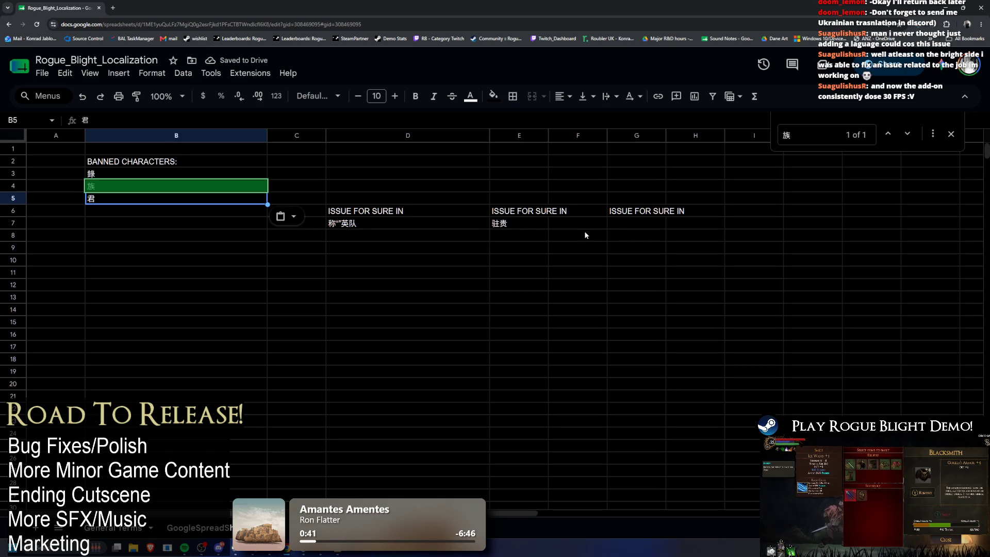
Search the GoogleSpreadSheet tab for 君 and scroll through its 51 matches
double_click(166, 201)
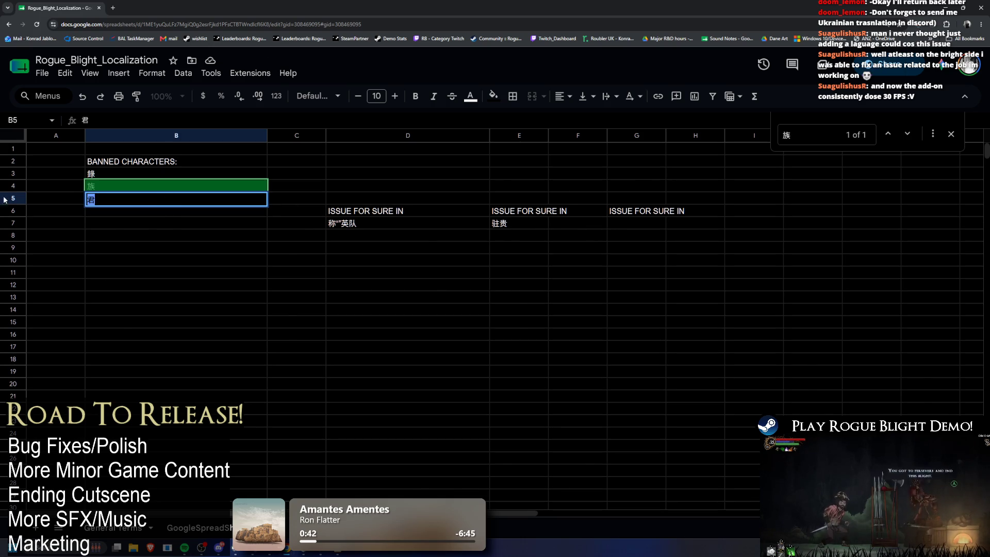
key(ctrl+c)
click(203, 528)
key(ctrl+f)
key(ctrl+v)
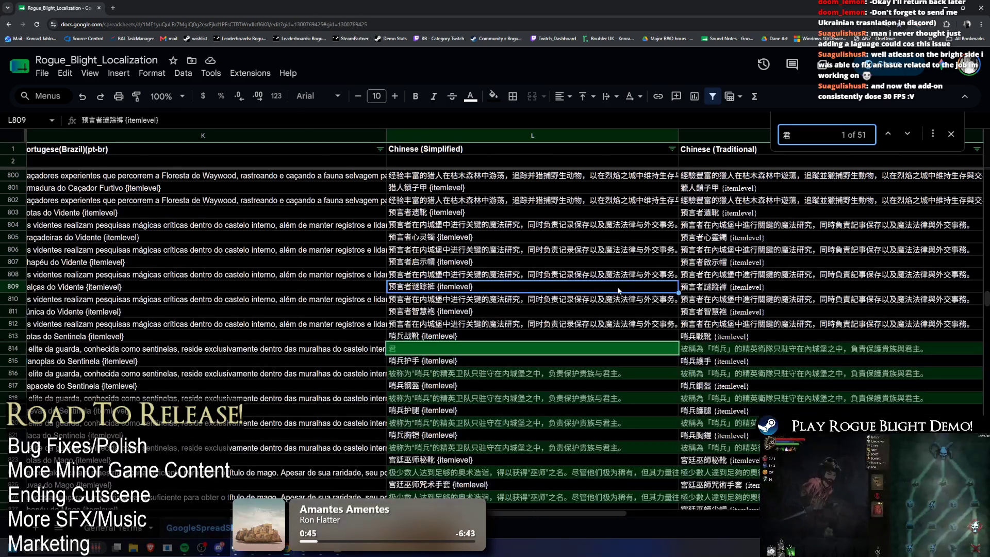
scroll(876, 306, down, 15)
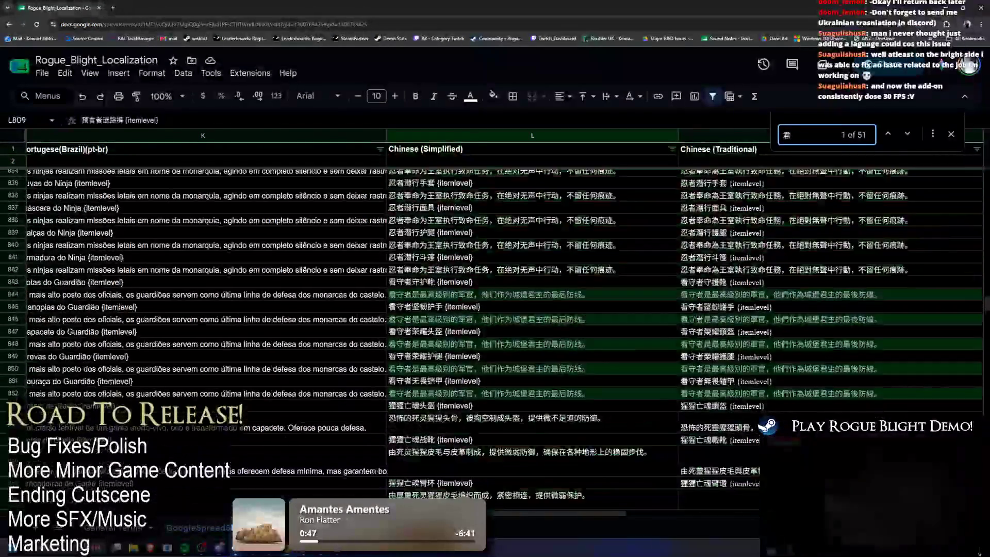
scroll(865, 262, down, 15)
scroll(852, 241, up, 15)
scroll(852, 240, up, 10)
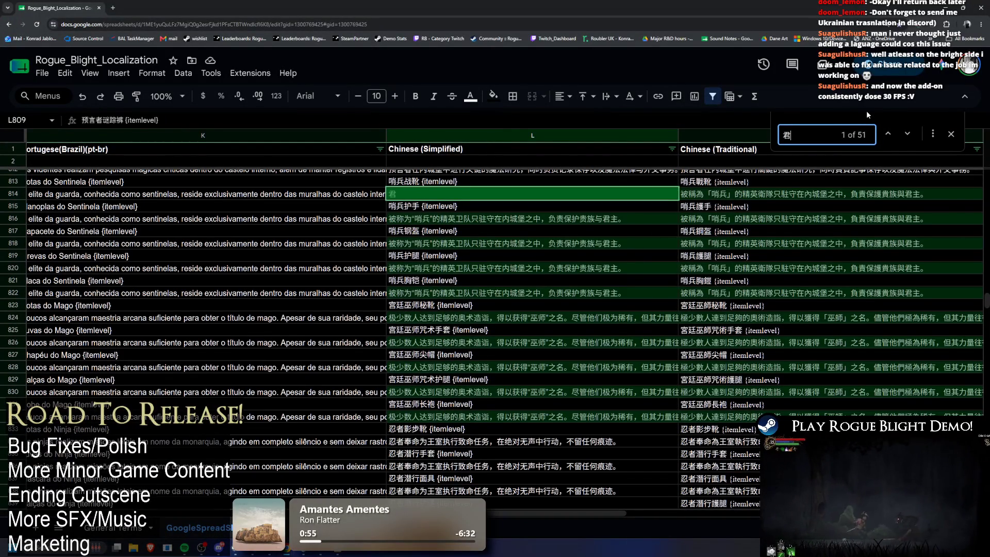
key(alt+Tab)
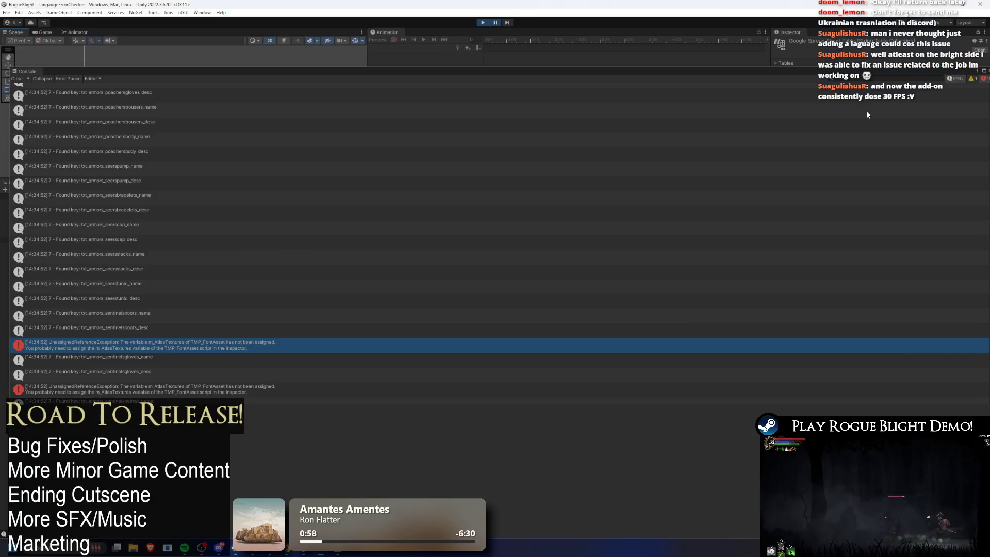
Return from Unity's console to the banned-characters sheet in Google Sheets
key(alt+Tab)
key(alt+Tab)
key(alt+Tab)
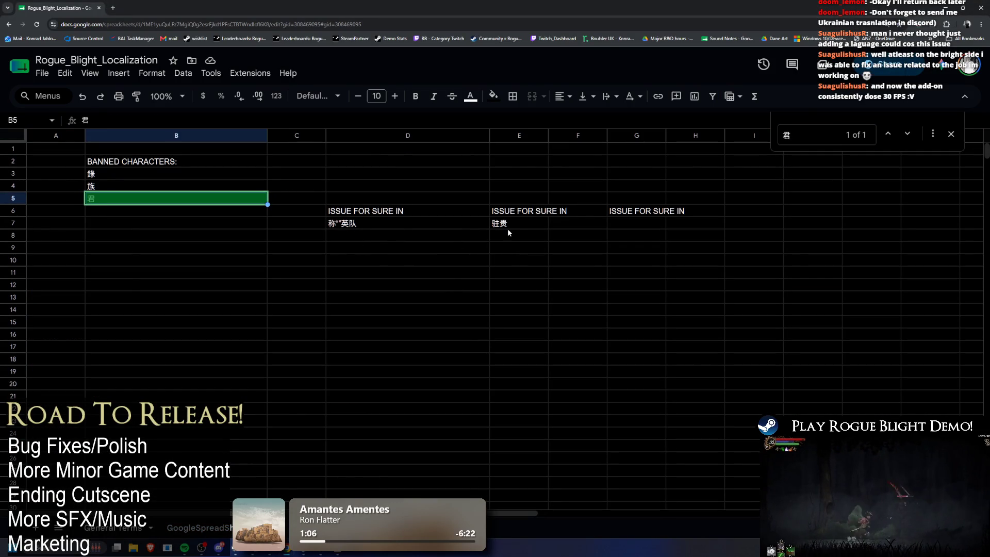
Copy the issue text 驻贵 from cell E7
click(149, 201)
key(ctrl+f)
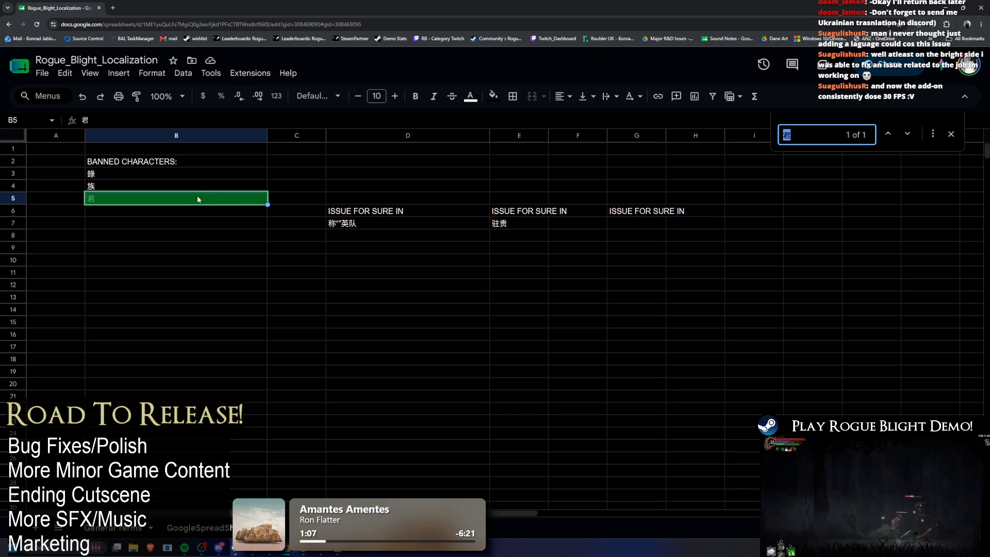
drag(467, 224, 538, 227)
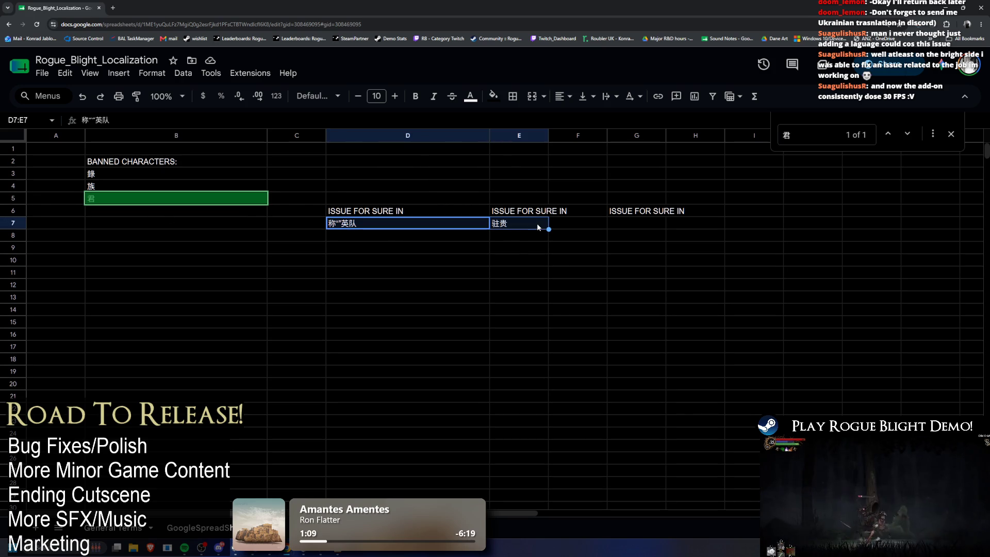
click(528, 252)
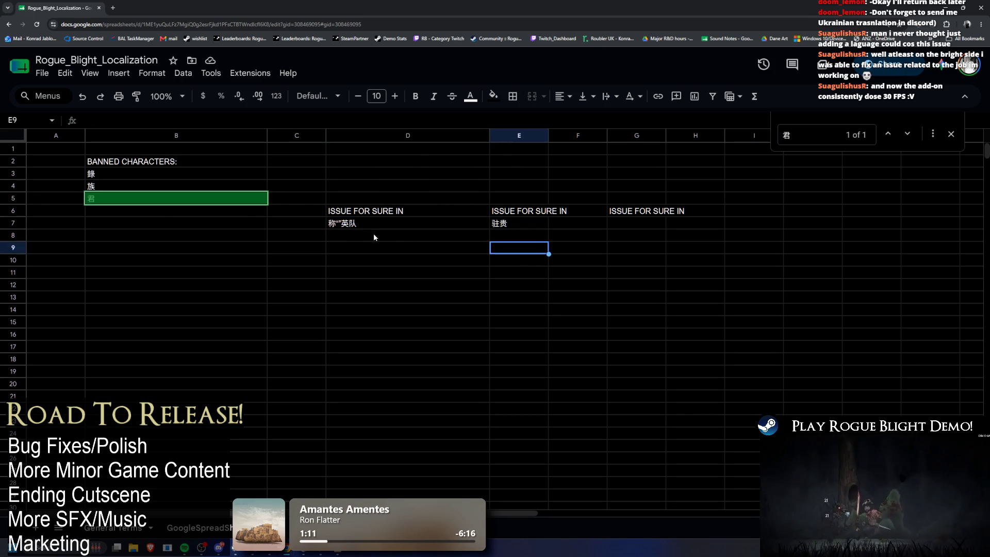
double_click(387, 225)
click(526, 223)
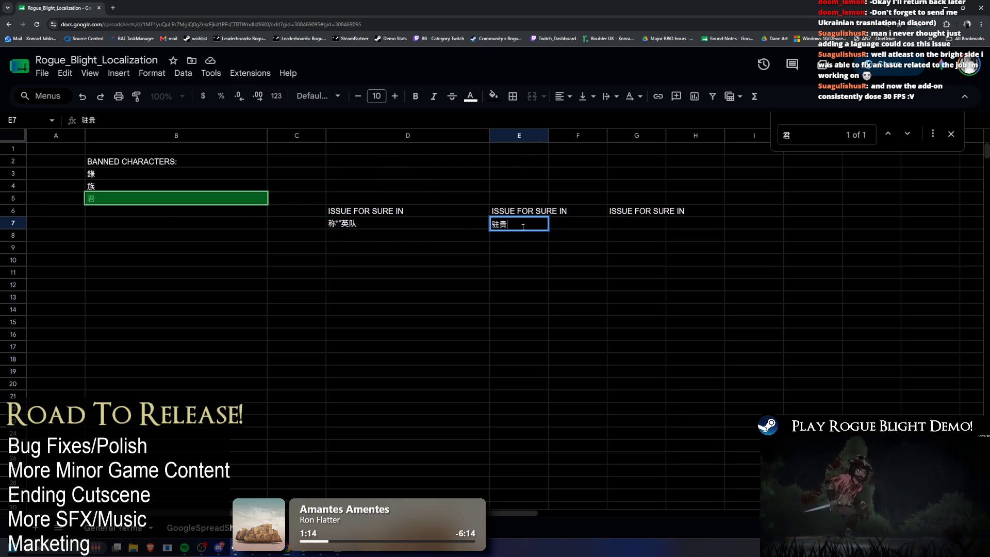
double_click(525, 224)
key(ctrl+c)
Paste it into L814 on the GoogleSpreadSheet tab and trim it to just 驻
click(198, 528)
click(436, 197)
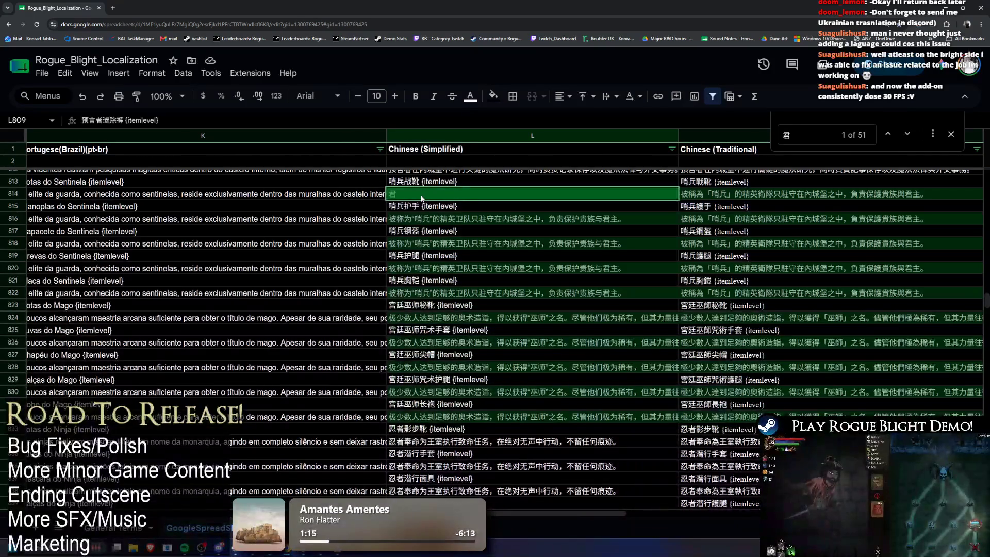
key(ctrl+v)
double_click(435, 196)
key(BackSpace)
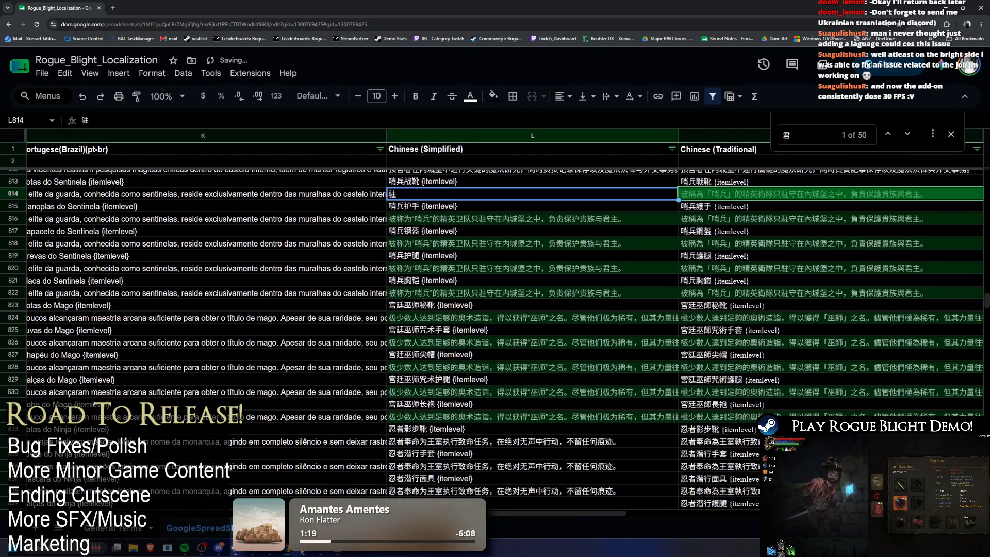
Stop play mode, filter the Project for google, and float the Console in its own window
mouse_move(320, 548)
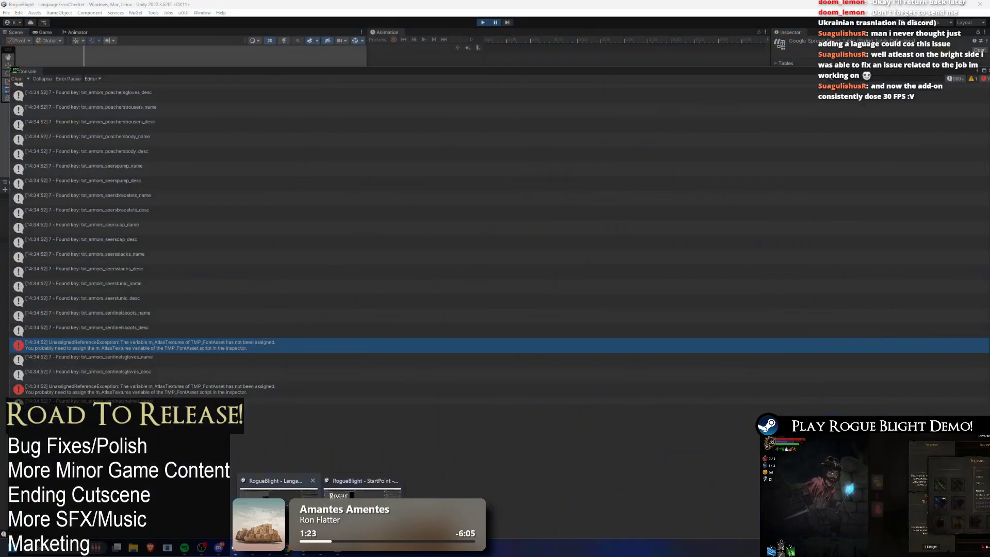
click(276, 487)
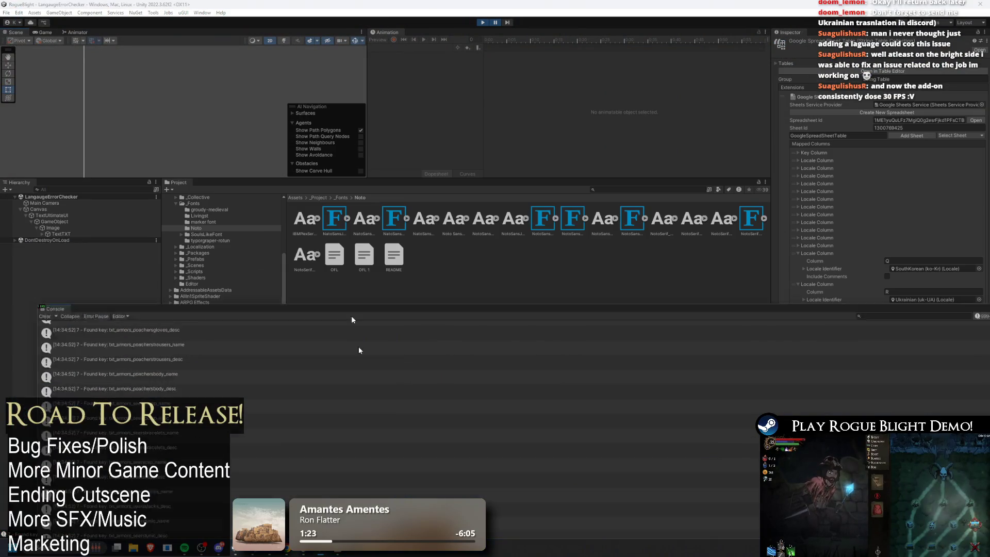
click(481, 22)
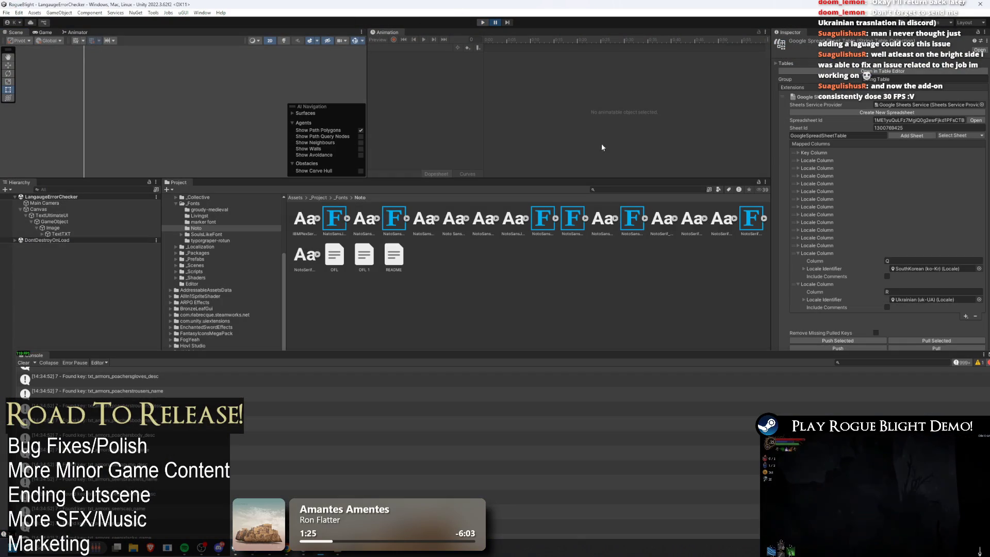
click(601, 189)
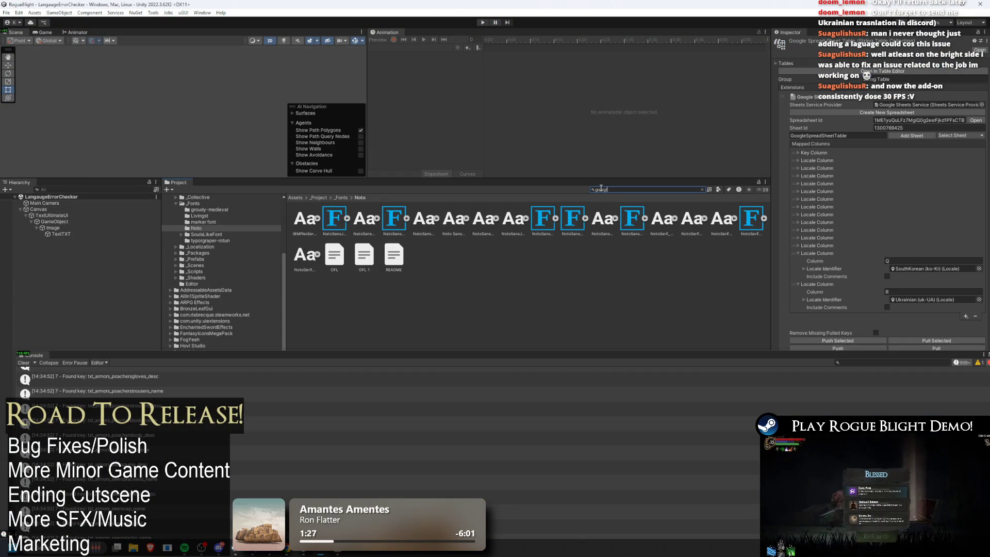
text(le)
mouse_move(824, 361)
mouse_down()
mouse_move(542, 442)
mouse_move(542, 423)
mouse_up()
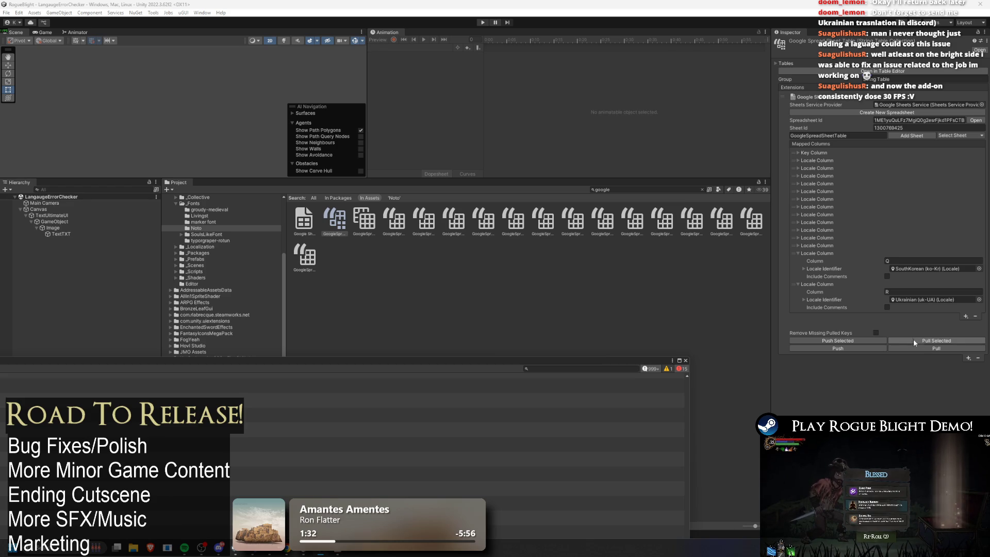
Check the banned 君 entry in B5 on the spreadsheet, then return to Unity
key(alt+Tab)
key(alt+Tab)
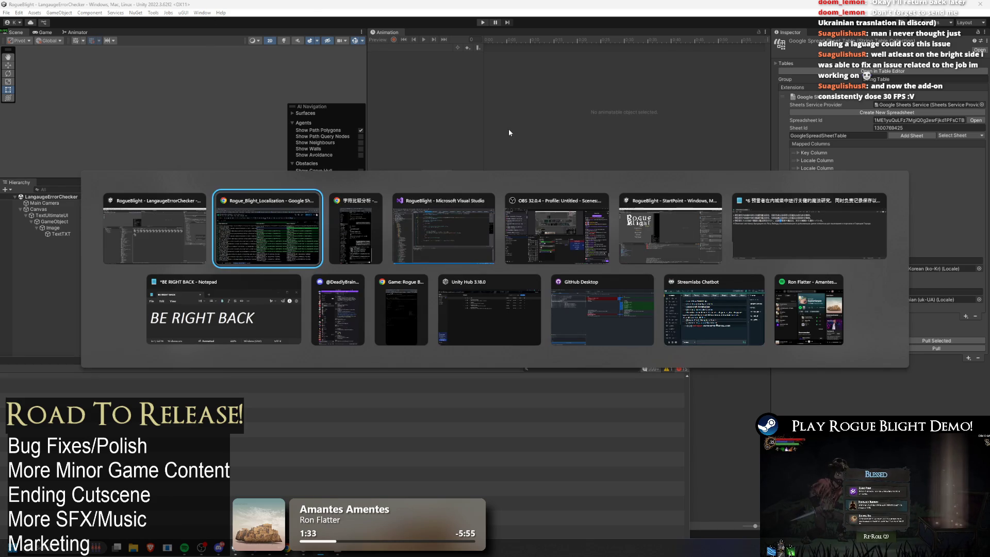
click(291, 236)
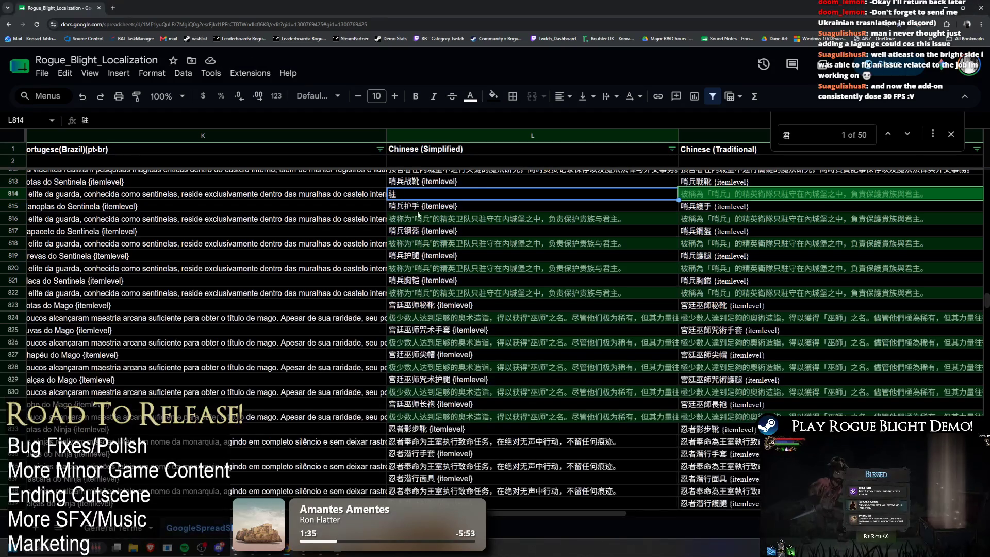
click(413, 528)
click(121, 198)
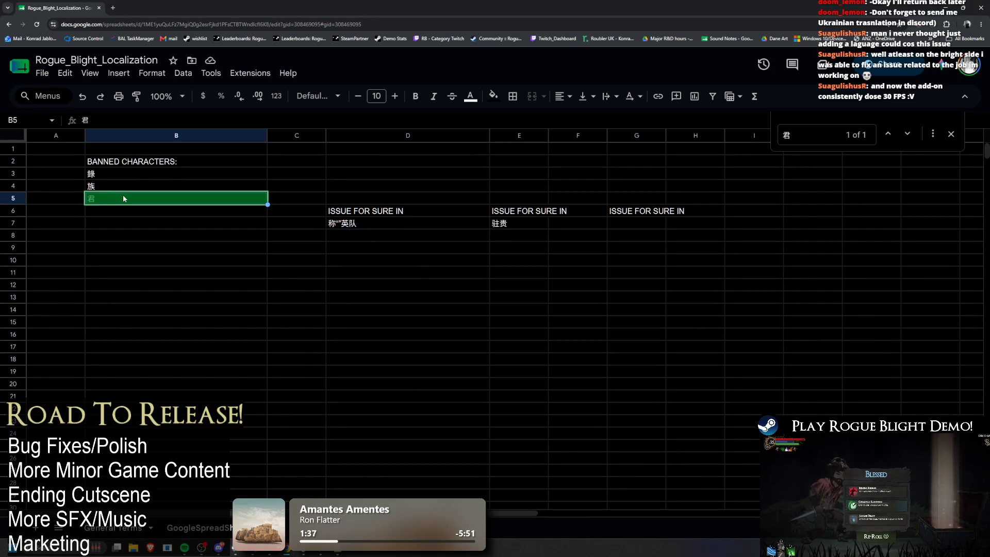
key(alt+Tab)
Open Window > Asset Management > Localization Tables
click(203, 13)
mouse_move(262, 66)
click(346, 75)
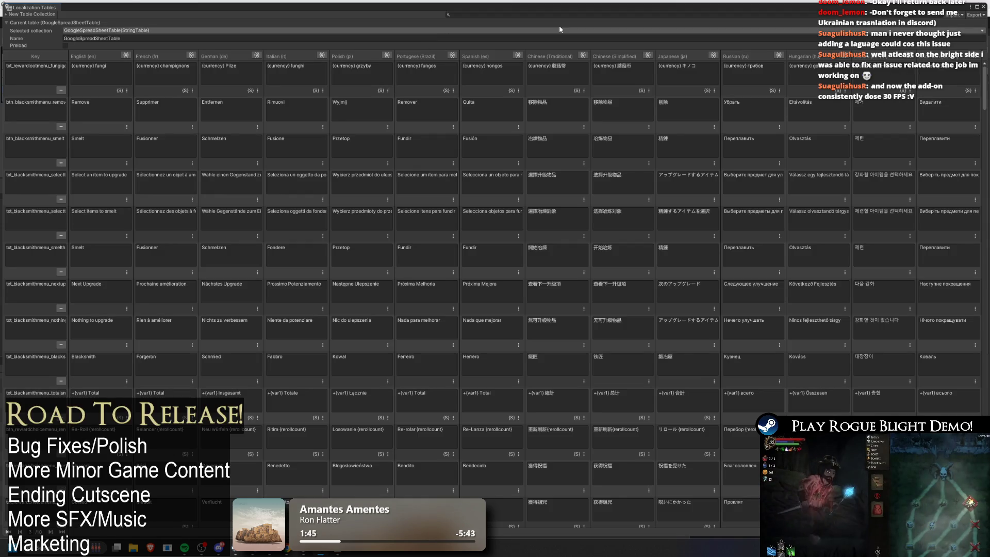
Search the tables for 君, inspect the sentinel boots' Chinese (Simplified) entry, then close the window
click(504, 14)
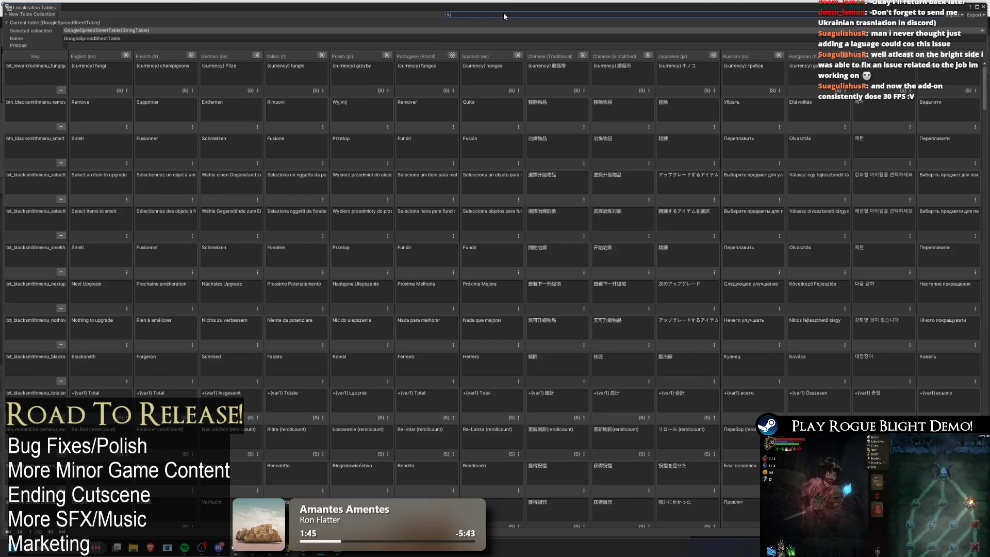
text(君)
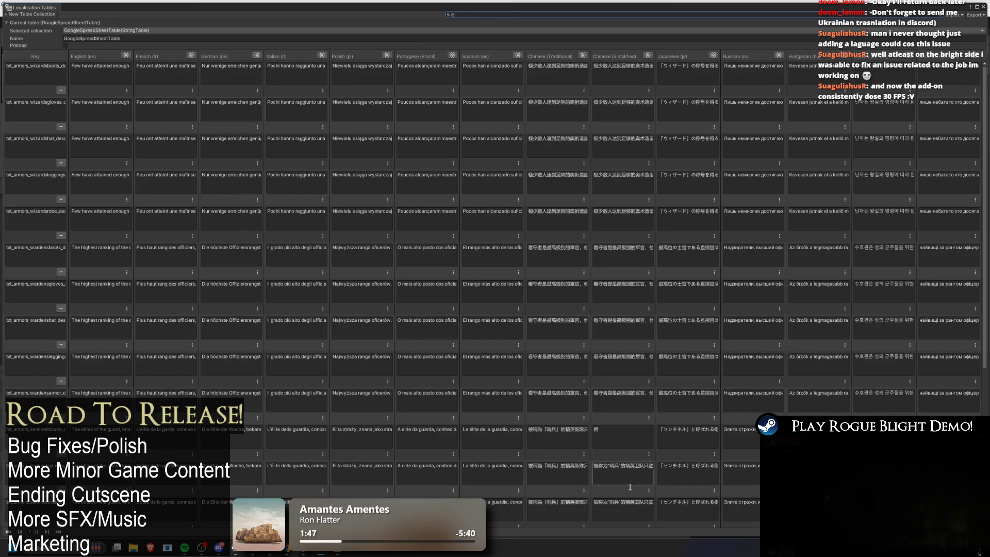
scroll(955, 139, down, 5)
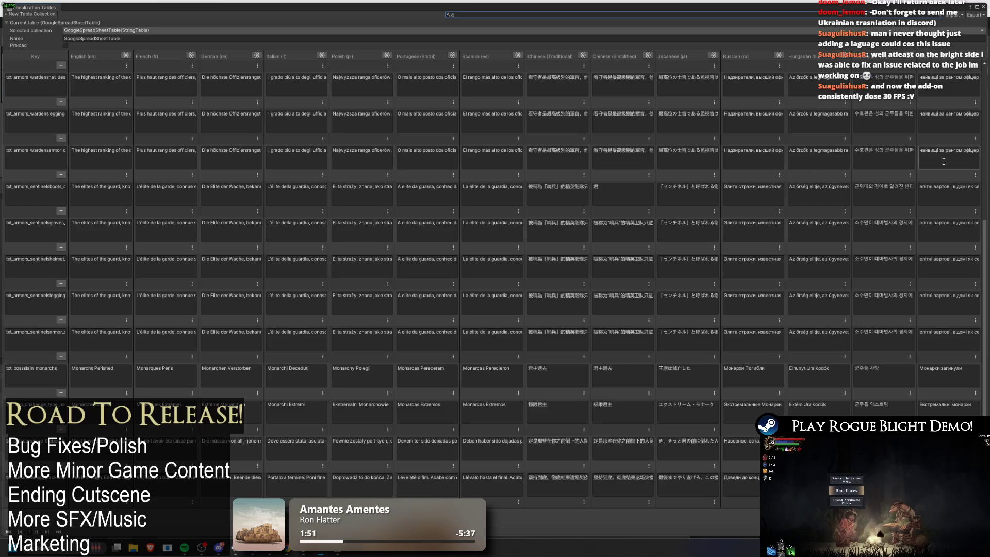
scroll(944, 164, up, 5)
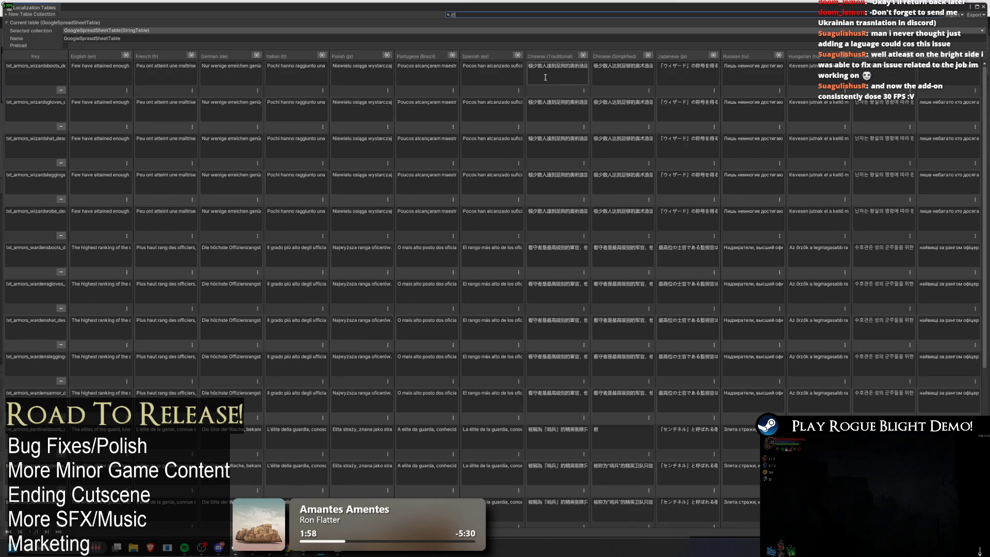
scroll(546, 77, down, 5)
click(619, 195)
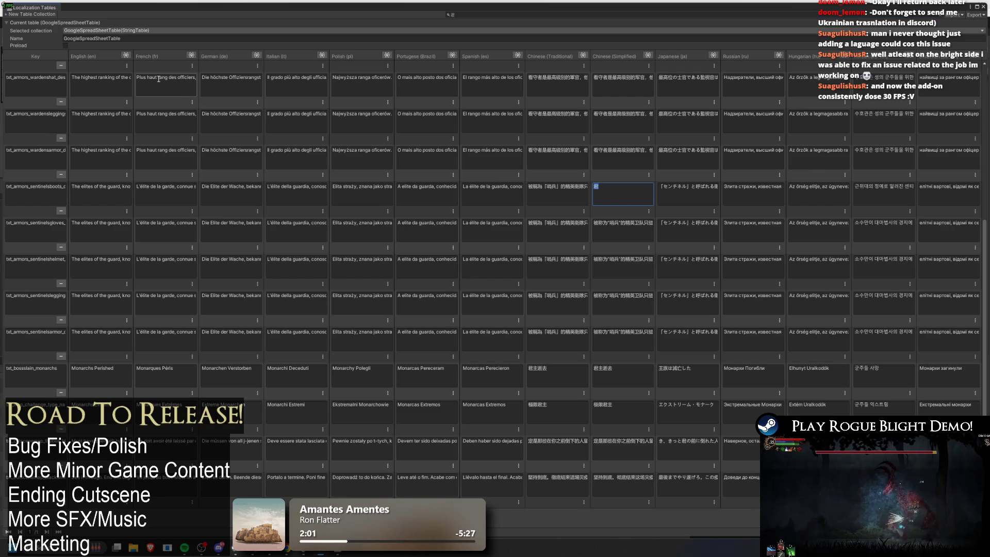
key(alt+Tab)
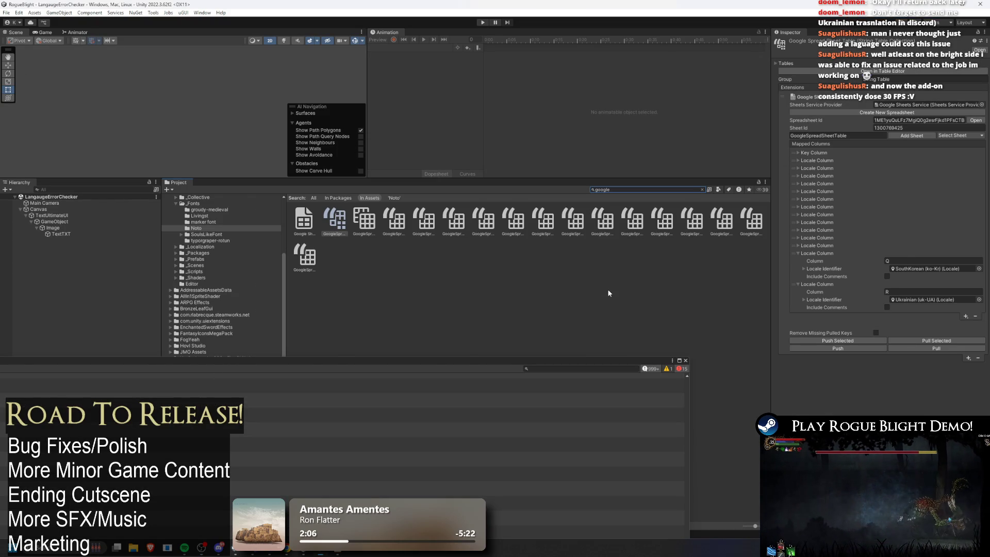
Back in the spreadsheet, revisit the D7 issue note and the matching localization cell L814
key(alt+Tab)
key(alt+Tab)
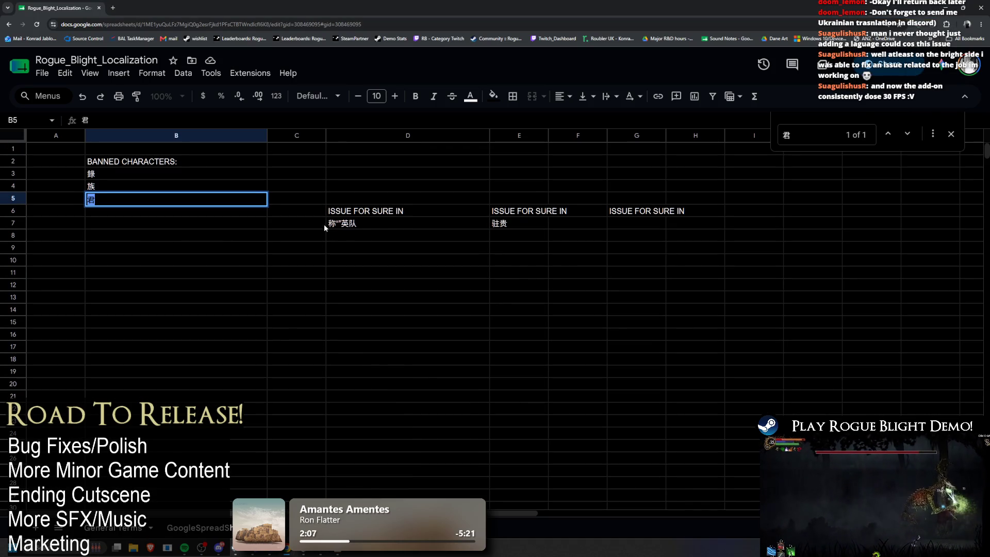
double_click(364, 223)
key(ctrl+Page_Up)
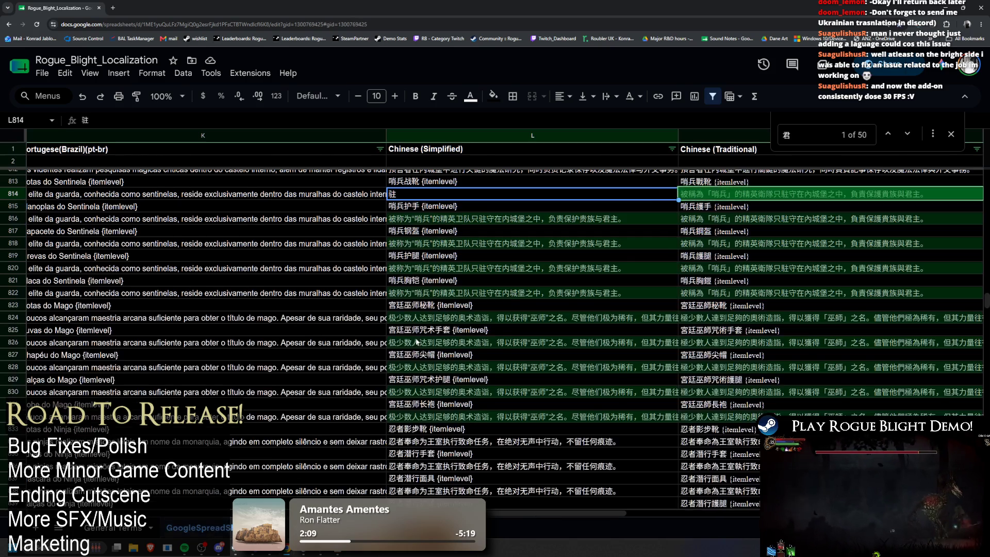
key(Return)
In Unity, pull the sheet strings, run and pause the game, and scroll the Console log
key(alt+Tab)
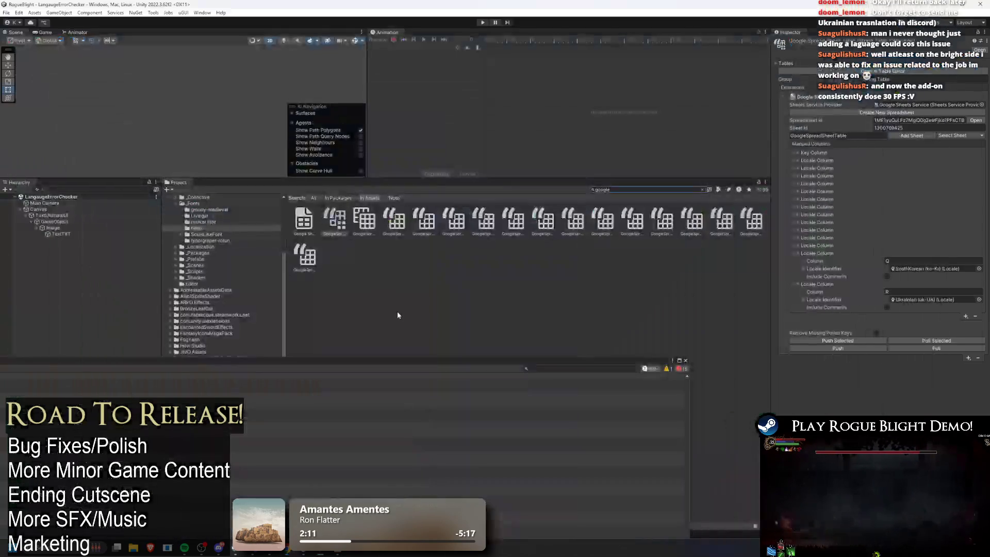
click(913, 347)
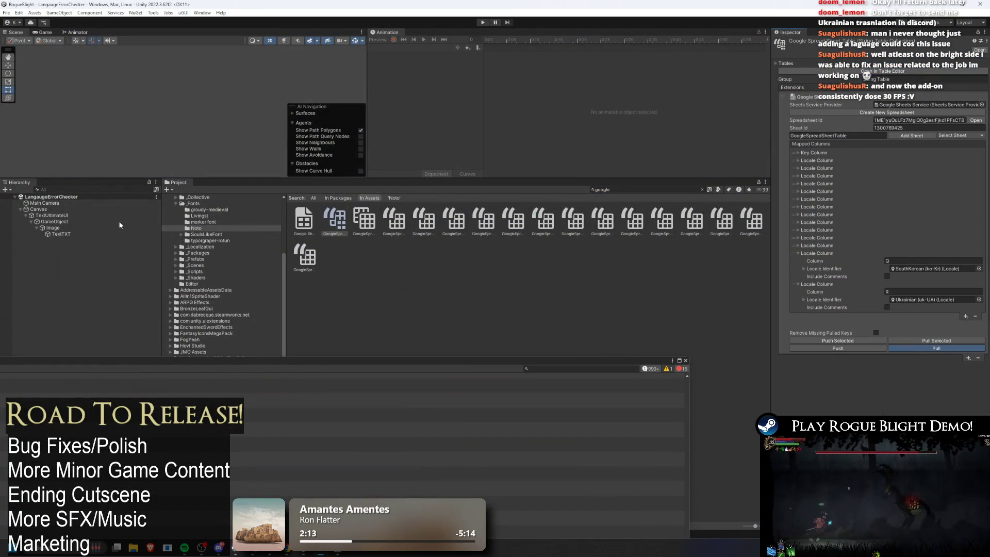
click(483, 22)
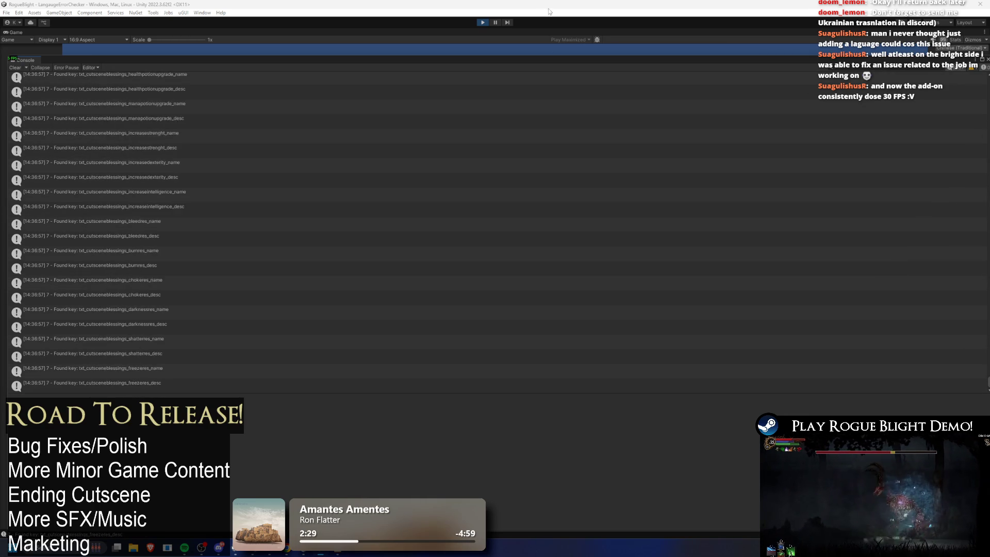
click(497, 21)
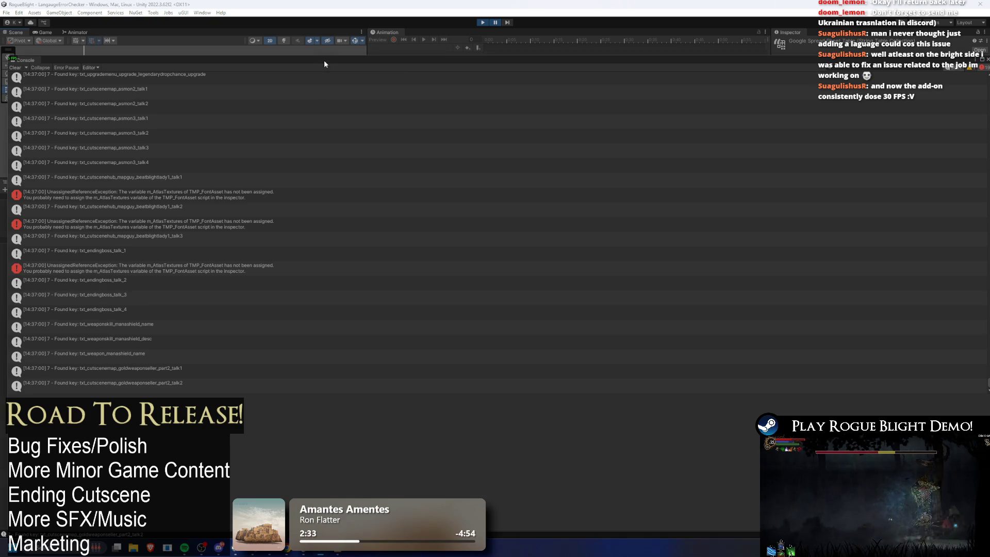
drag(988, 388, 979, 356)
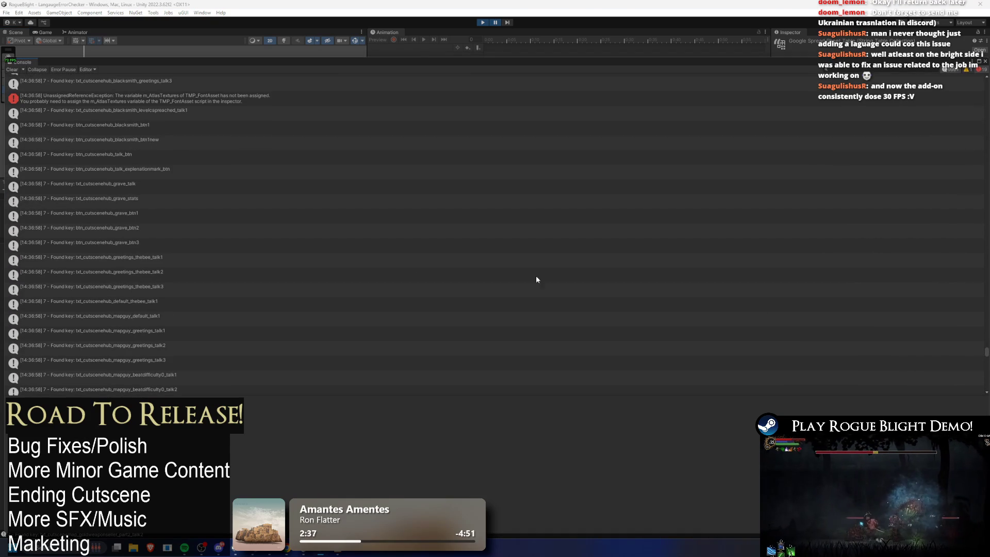
scroll(401, 267, up, 3)
scroll(663, 231, up, 2)
drag(982, 351, 987, 328)
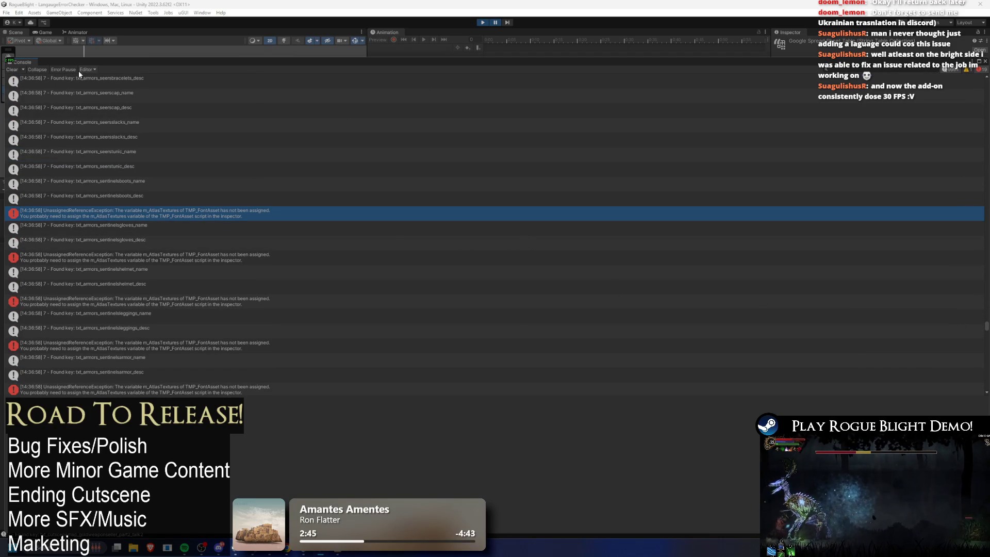
key(alt+Tab)
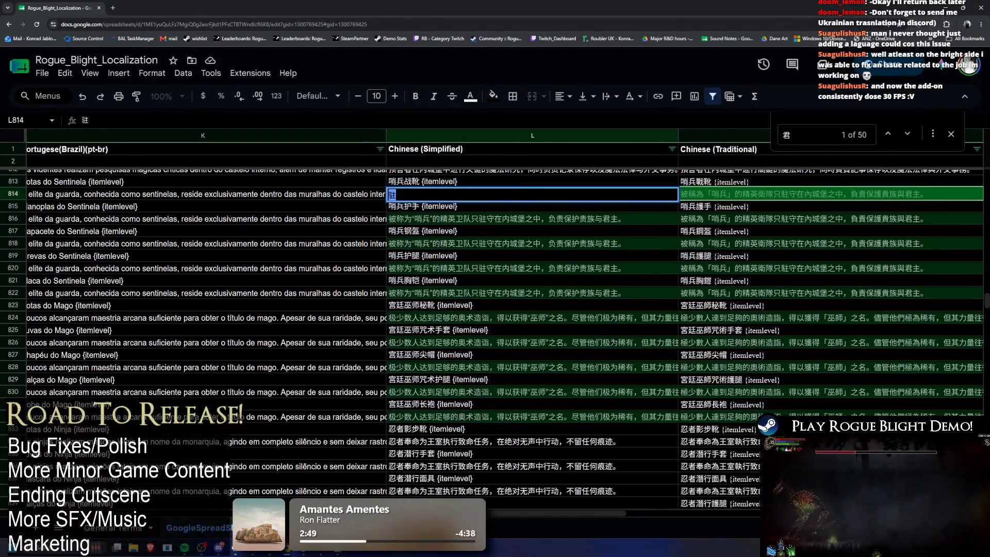
On the banned-characters sheet, search for the character 驻
click(312, 532)
click(172, 233)
click(451, 273)
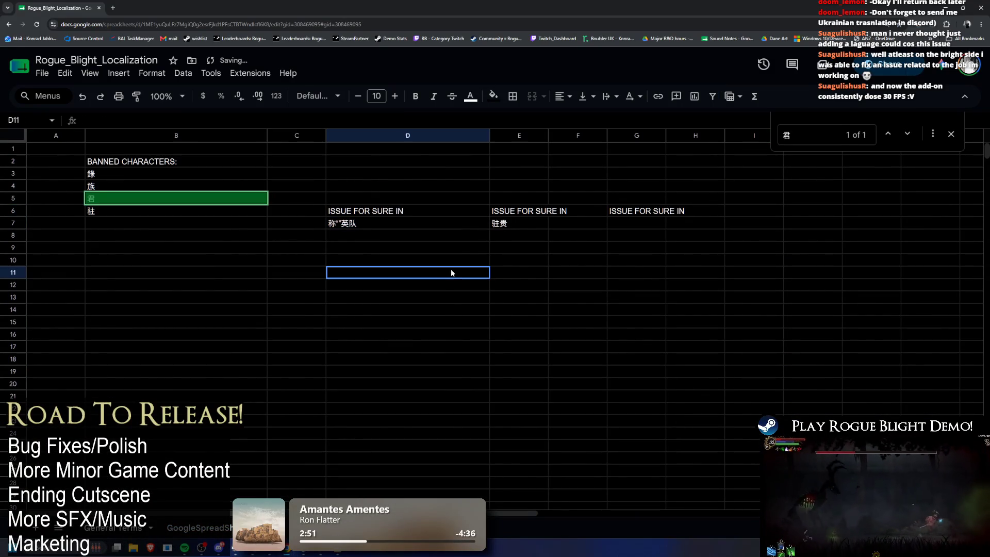
key(ctrl+f)
text(驻)
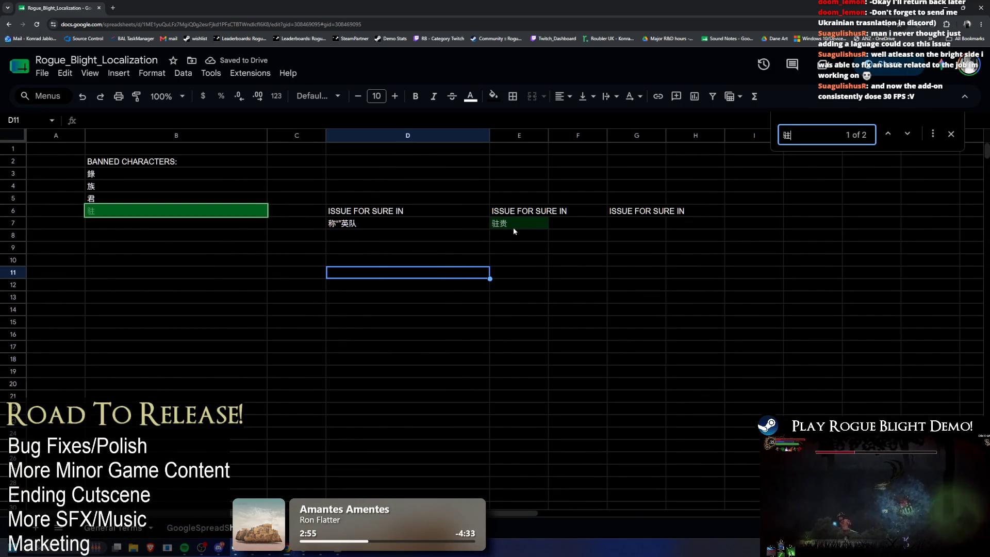
Edit the E7 note to remove 驻, leaving 贵, and search the sheet for 贵
double_click(516, 224)
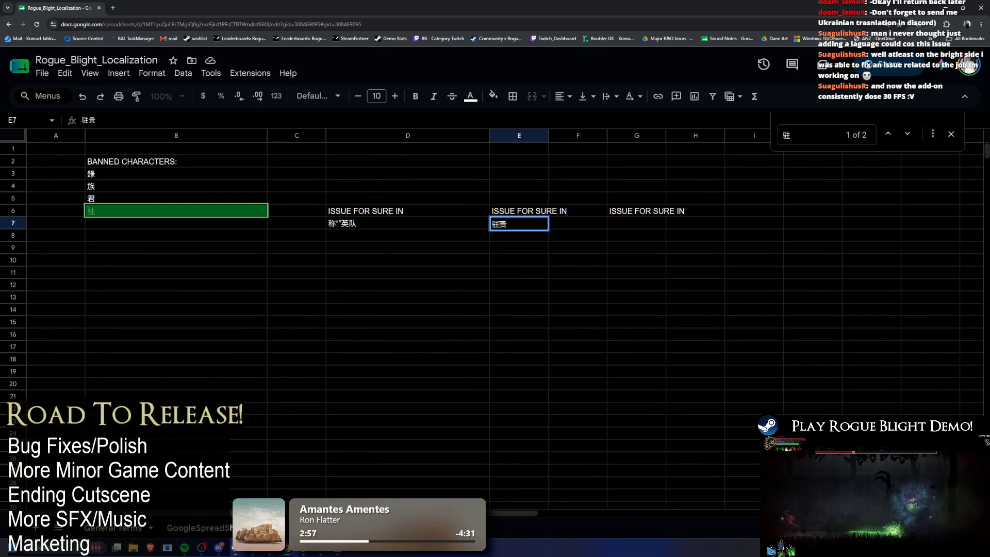
click(530, 249)
click(499, 226)
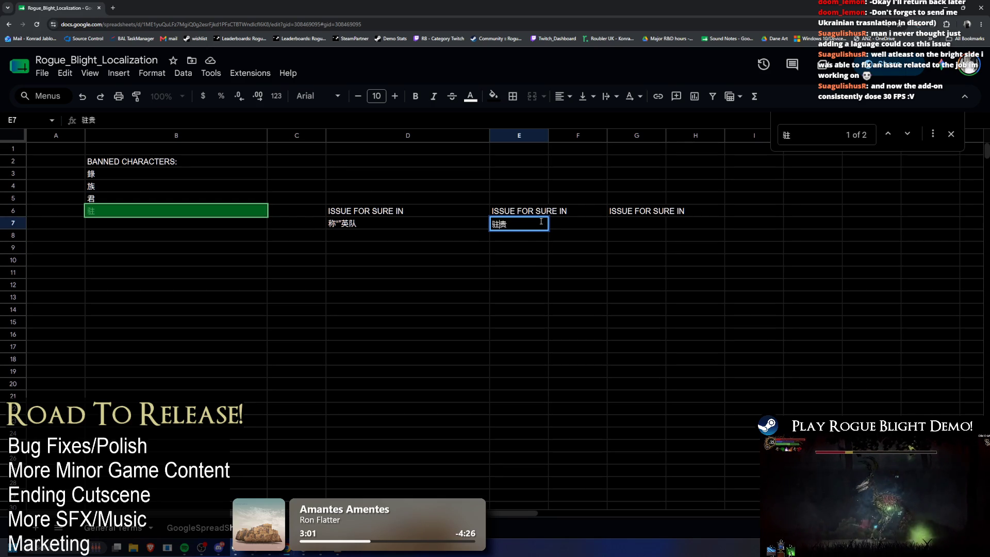
key(ctrl+c)
key(ctrl+f)
key(ctrl+v)
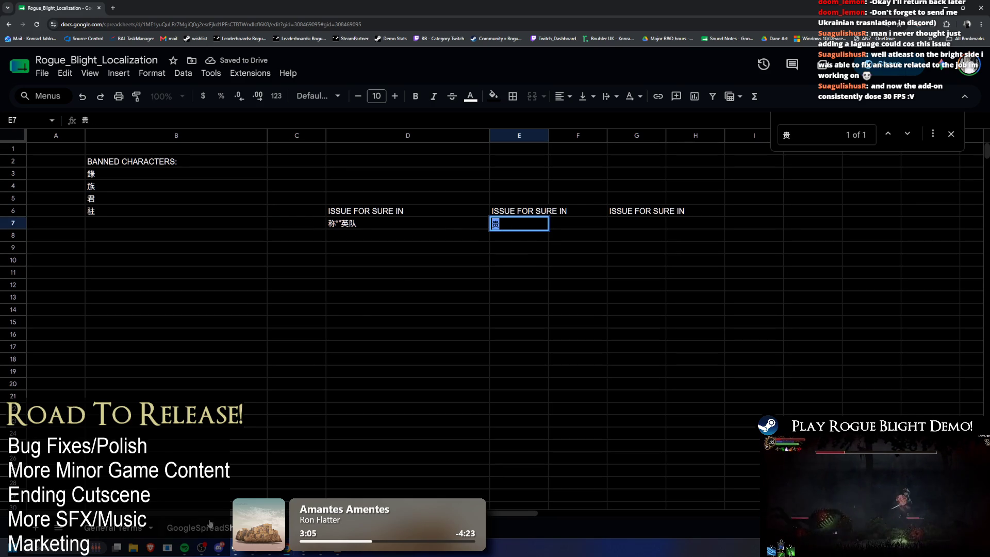
double_click(124, 211)
Search the localization strings sheet for the copied character and briefly check Unity
key(ctrl+Page_Down)
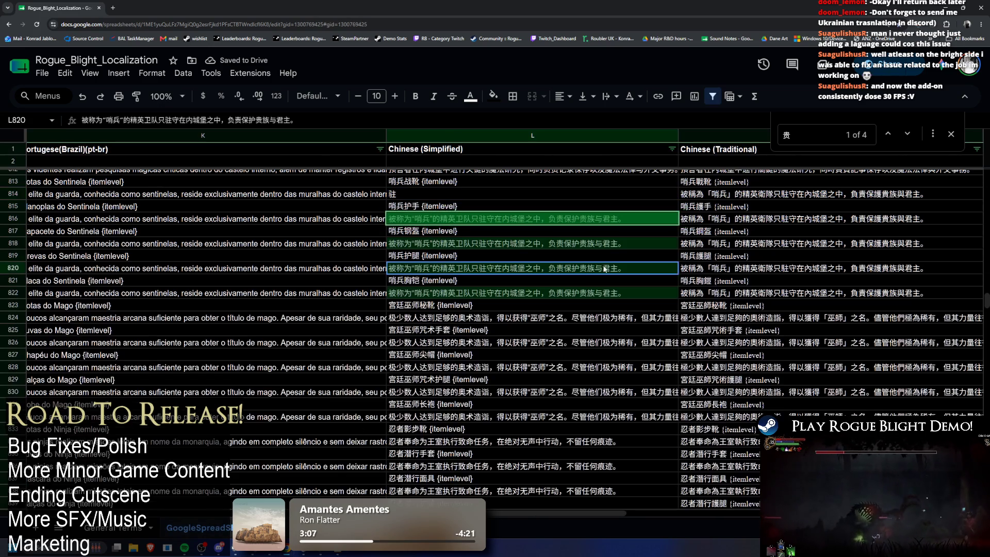
key(ctrl+v)
key(alt+Tab)
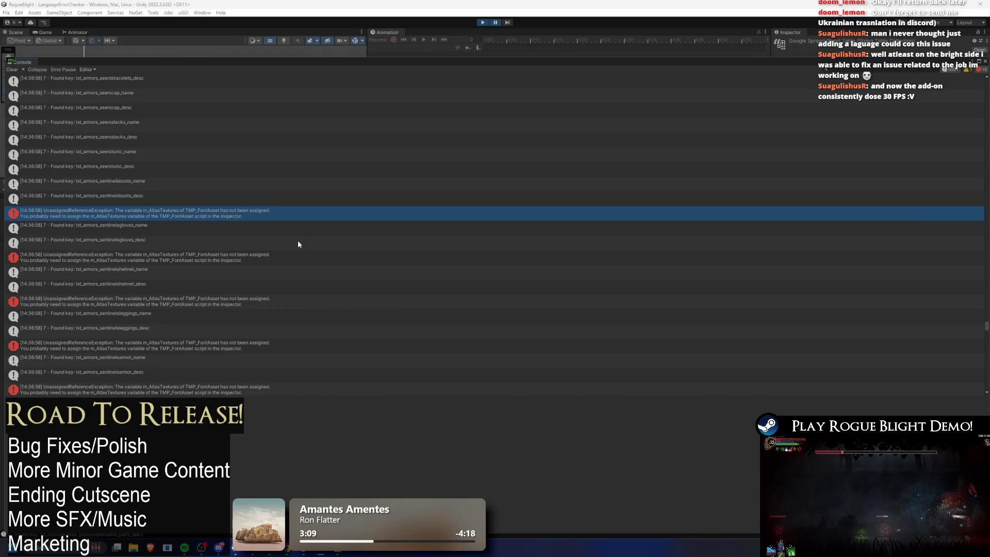
key(alt+Tab)
key(alt+Tab)
key(Escape)
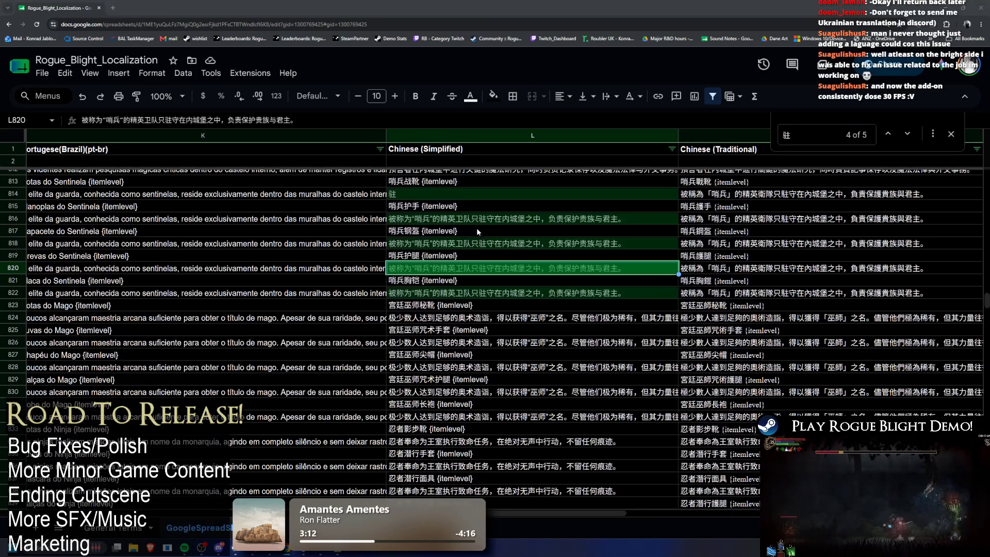
Copy 贵 from E7 on the banned-characters sheet and paste it into L814
key(ctrl+Page_Up)
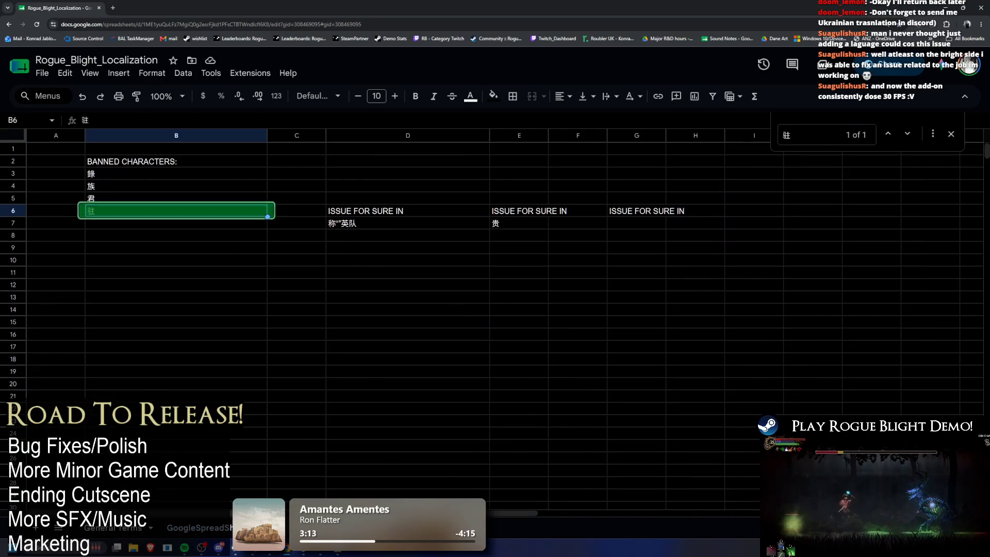
double_click(525, 224)
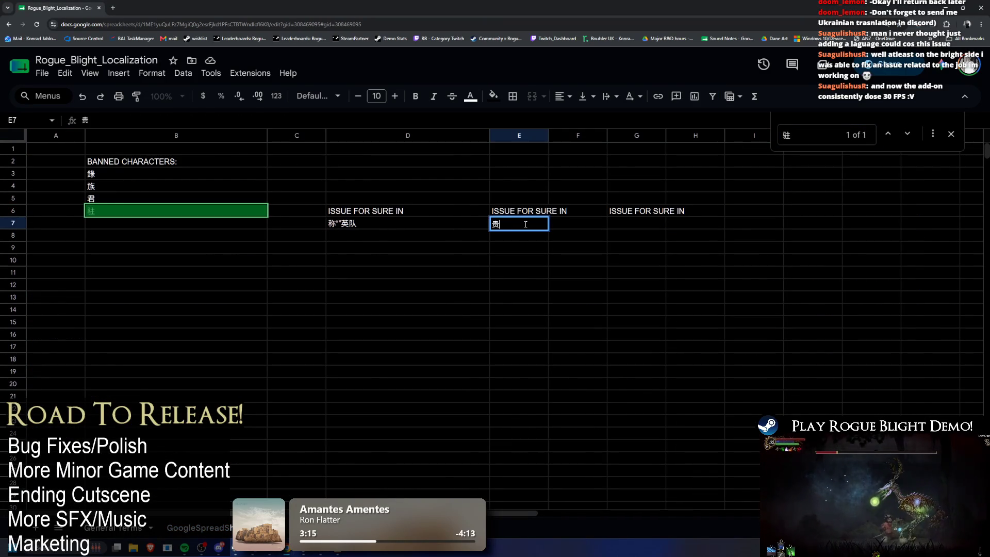
key(ctrl+c)
key(ctrl+Page_Down)
key(ctrl+v)
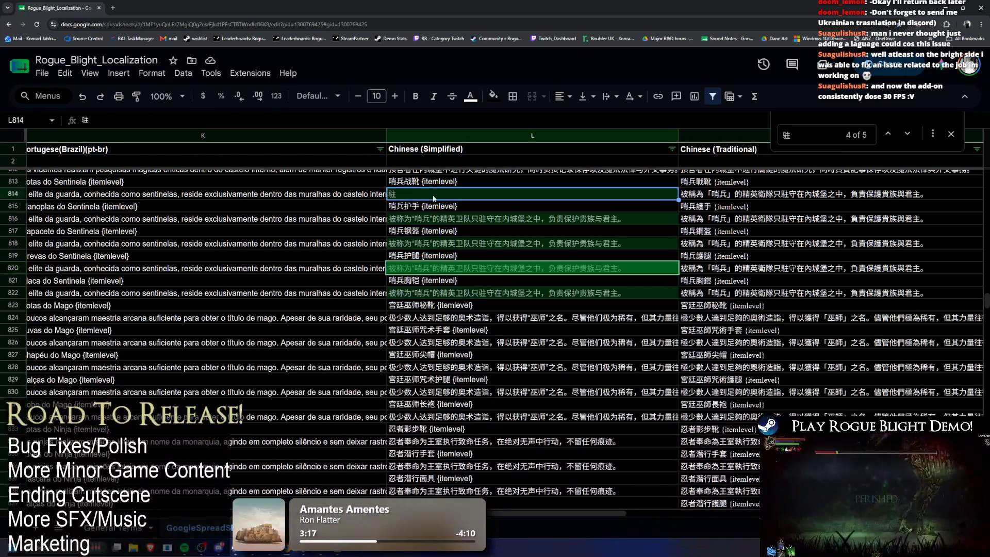
click(944, 7)
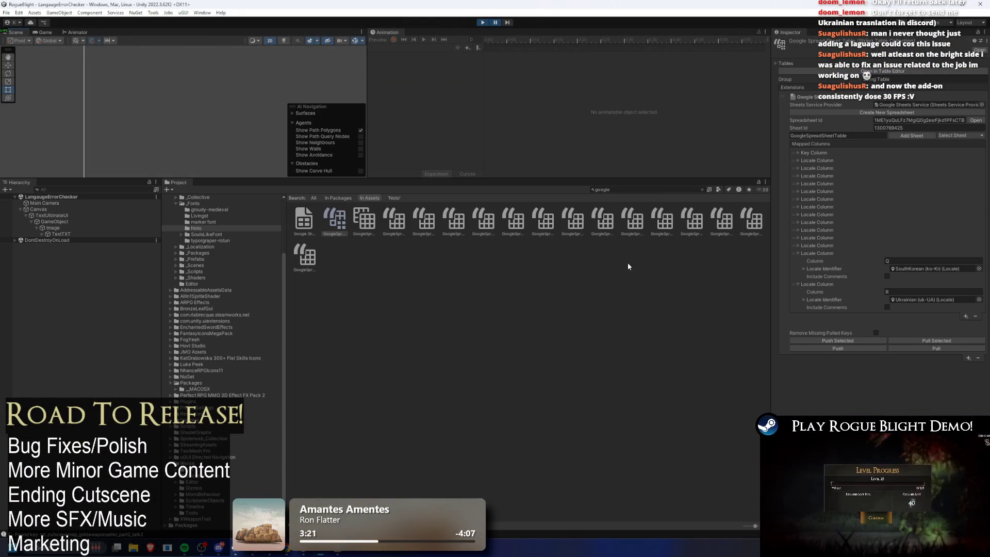
Re-import the corrected spreadsheet strings with Pull in the Google Sheets service Inspector
click(839, 348)
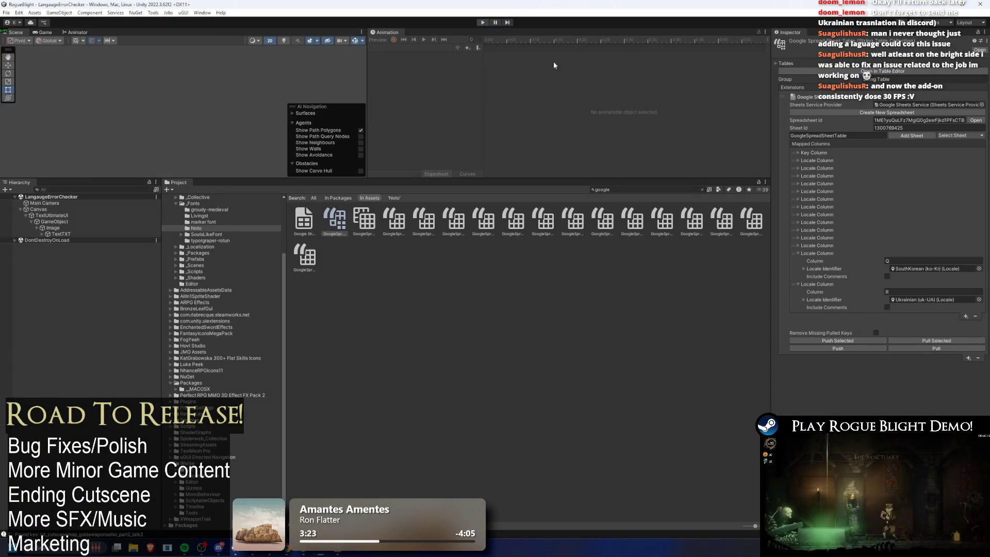
click(937, 349)
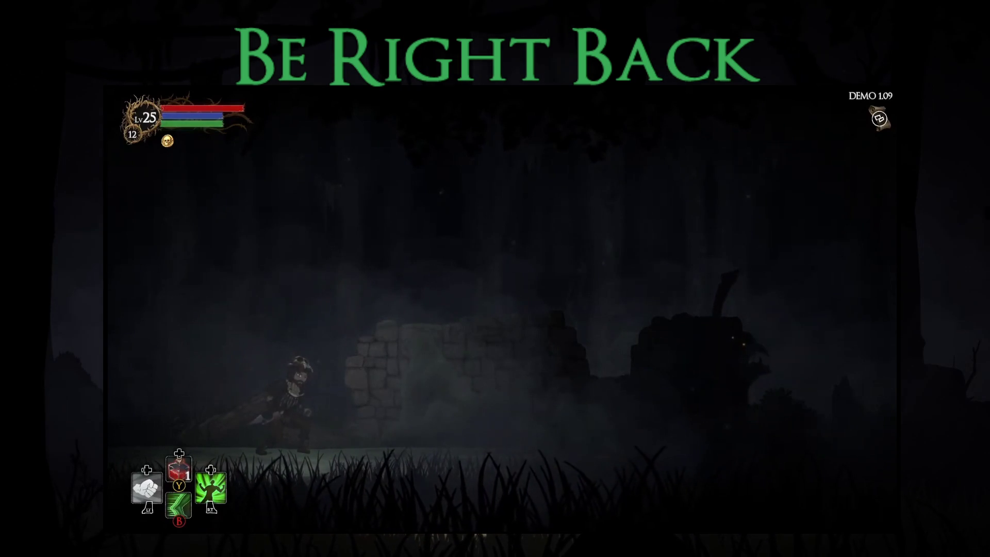
Fight and defeat the first enemy with attacks and skills, then take the loot
key(Right)
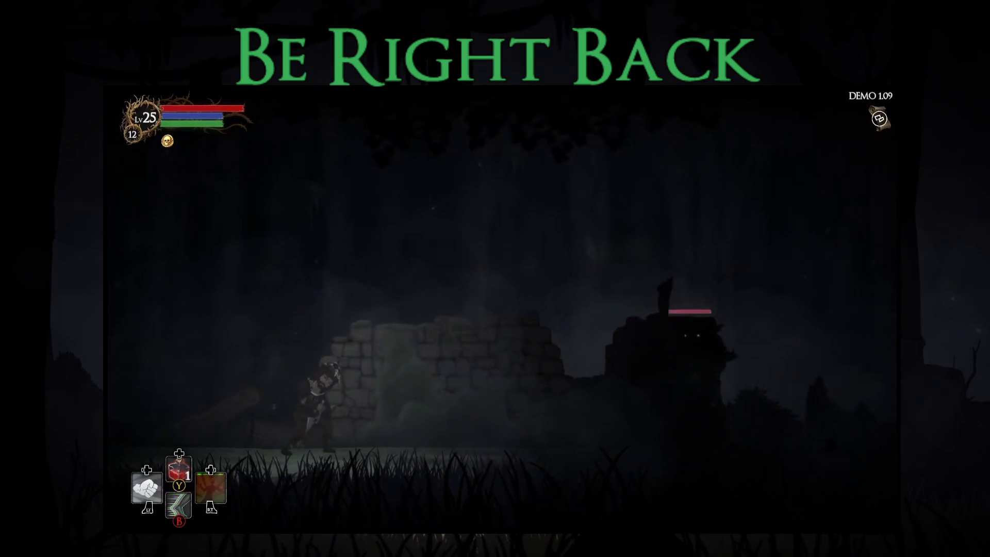
key(e)
key(Left)
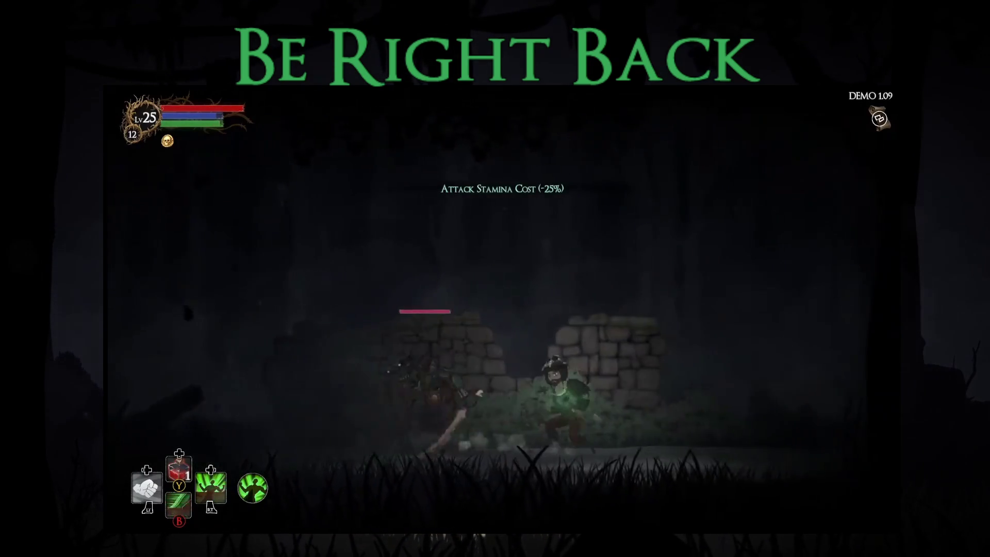
key(x)
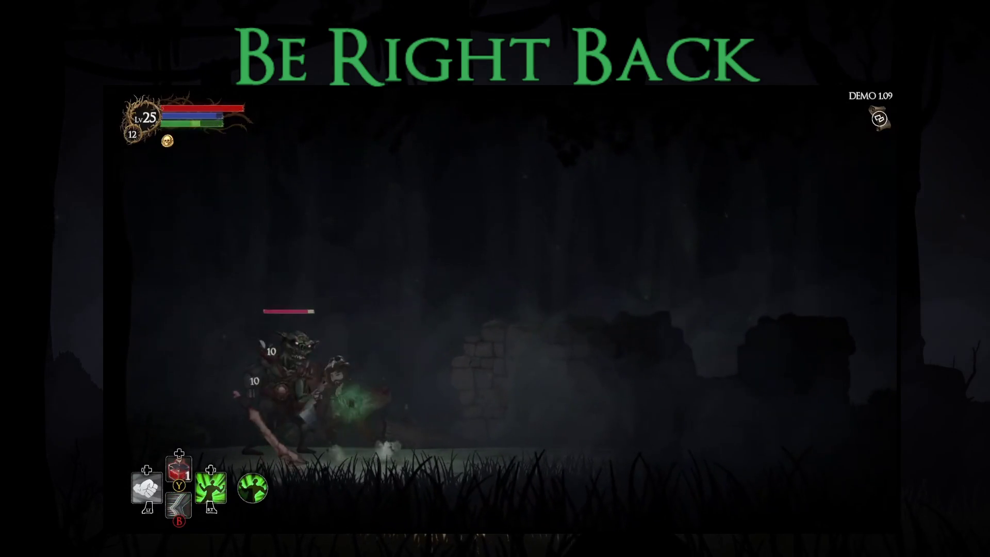
key(Right)
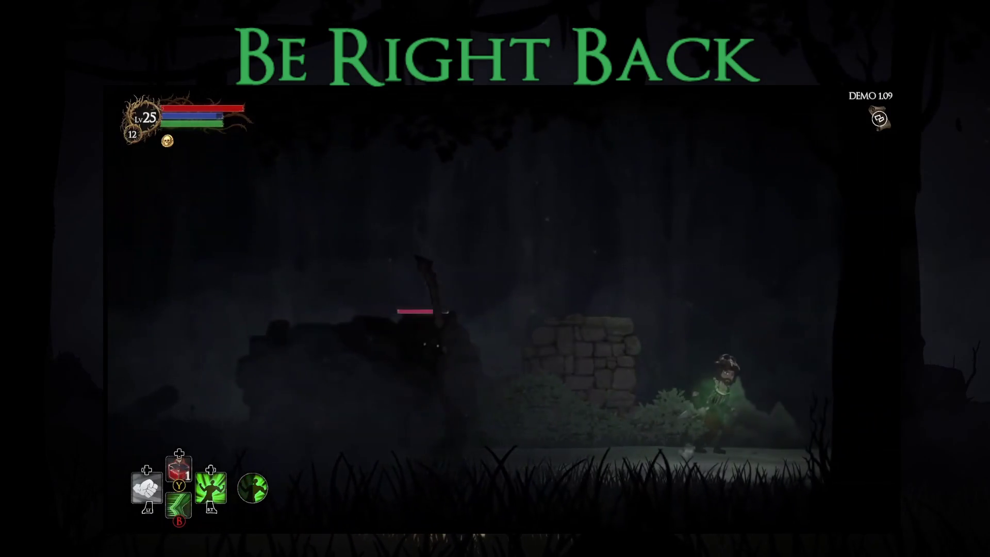
key(c)
key(x)
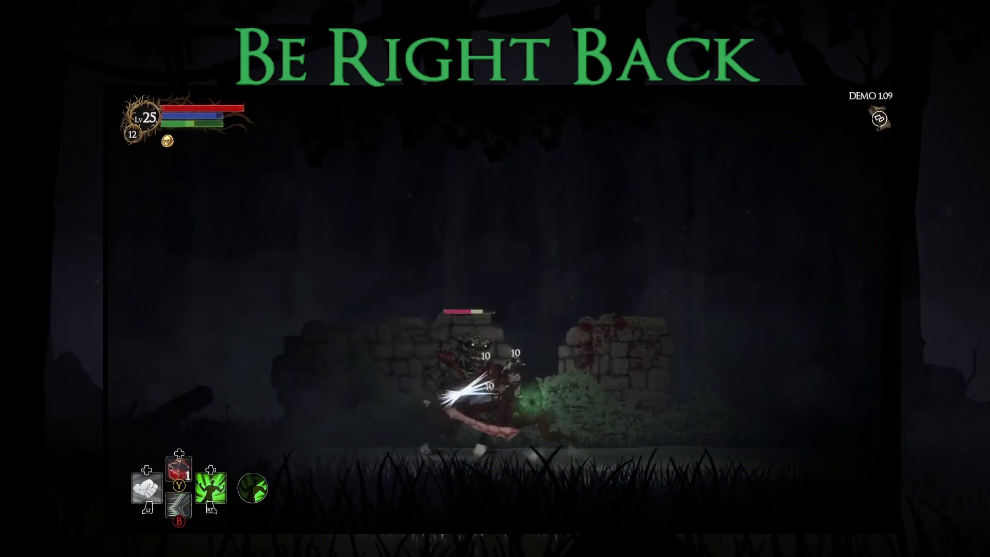
key(Left)
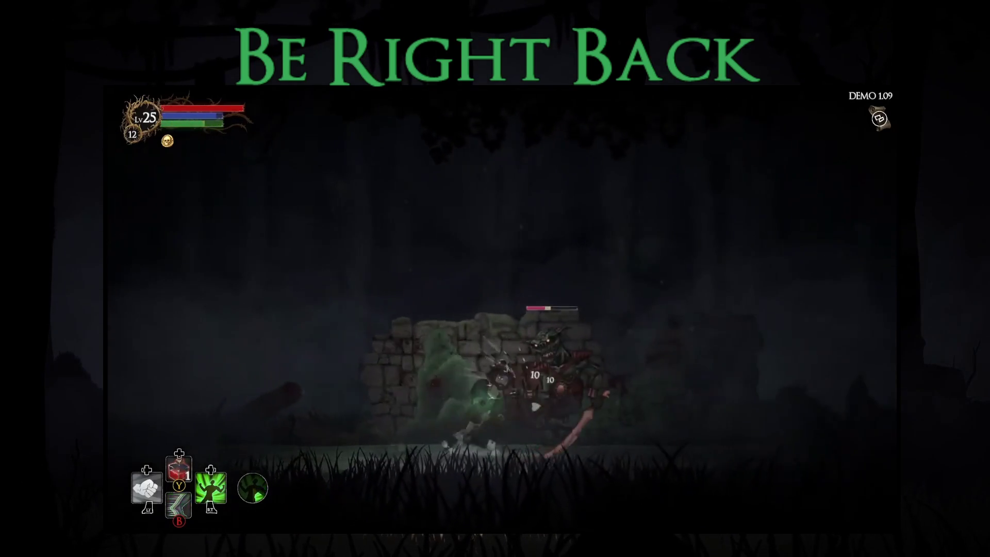
key(c)
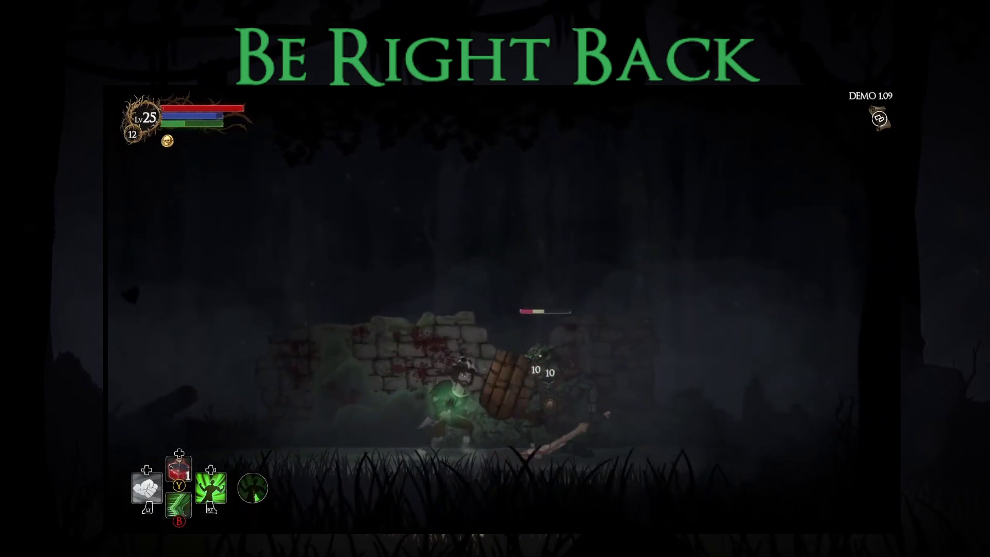
key(x)
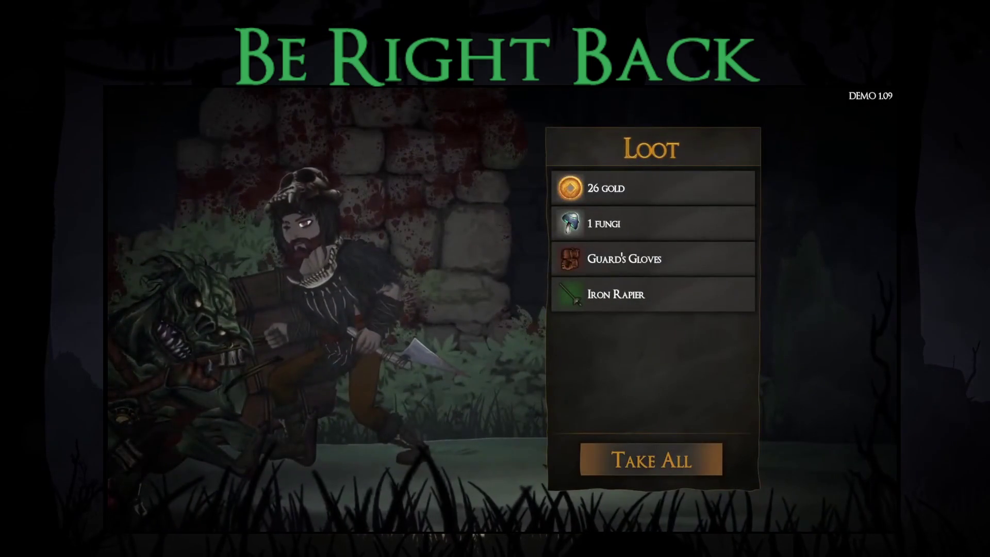
key(Return)
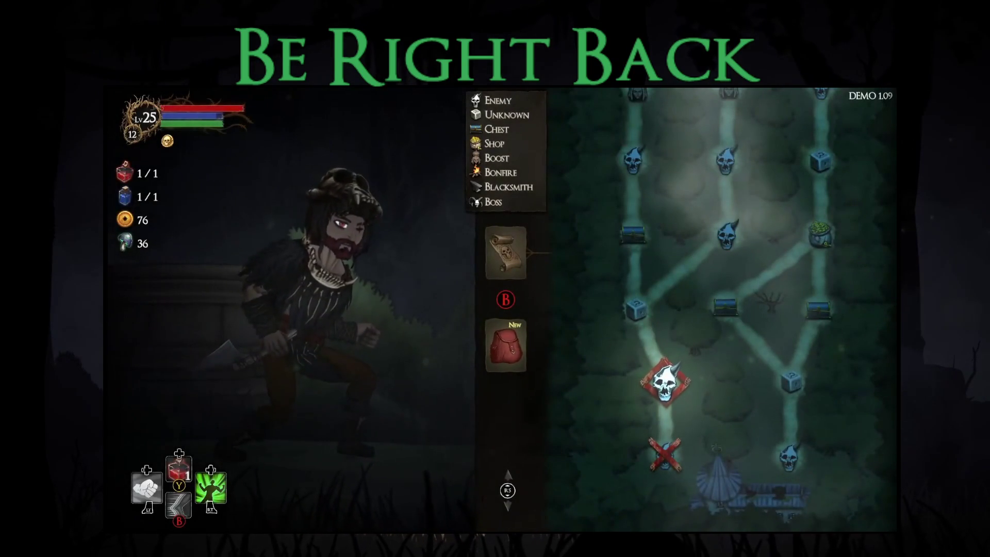
Equip the Iron Rapier in the left-hand weapon slot
key(Return)
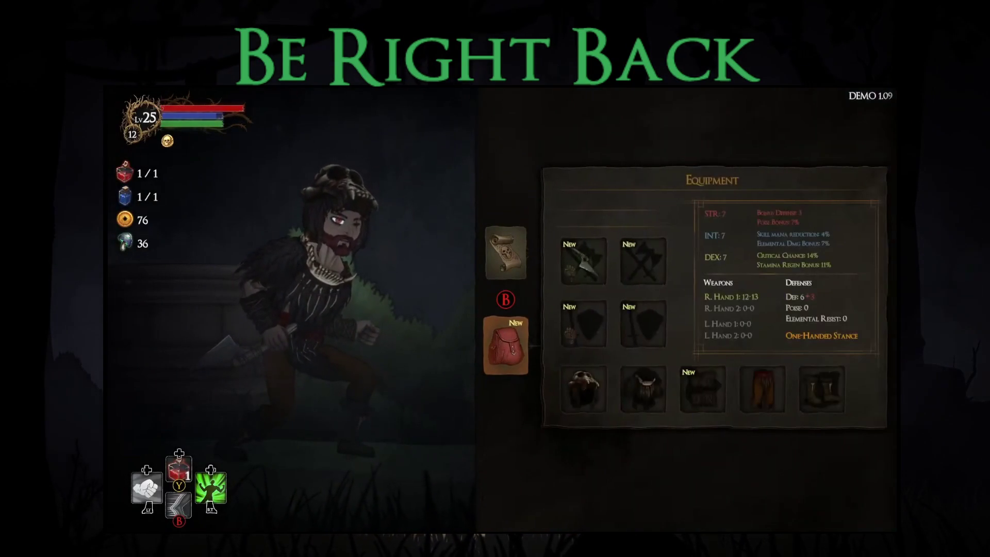
key(Return)
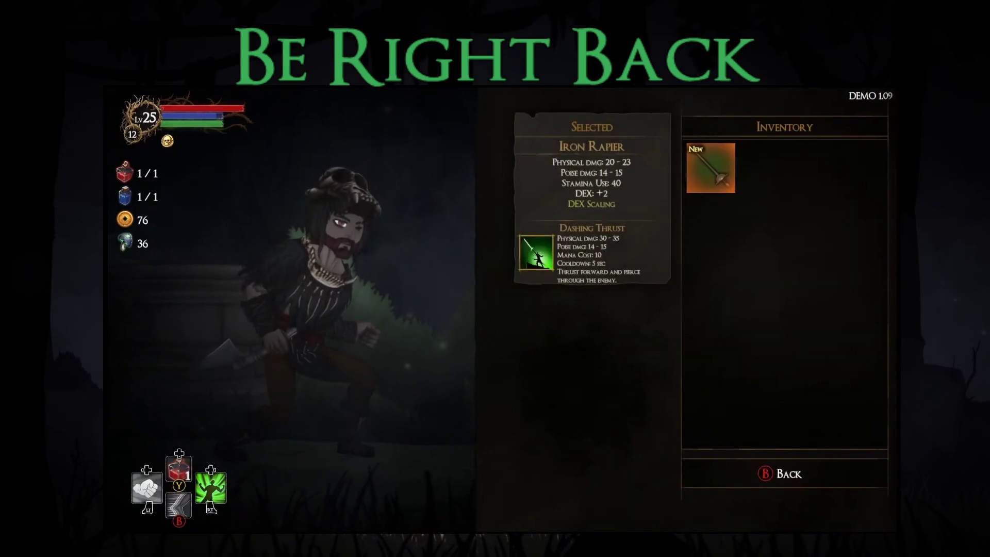
key(Return)
key(Escape)
key(Escape)
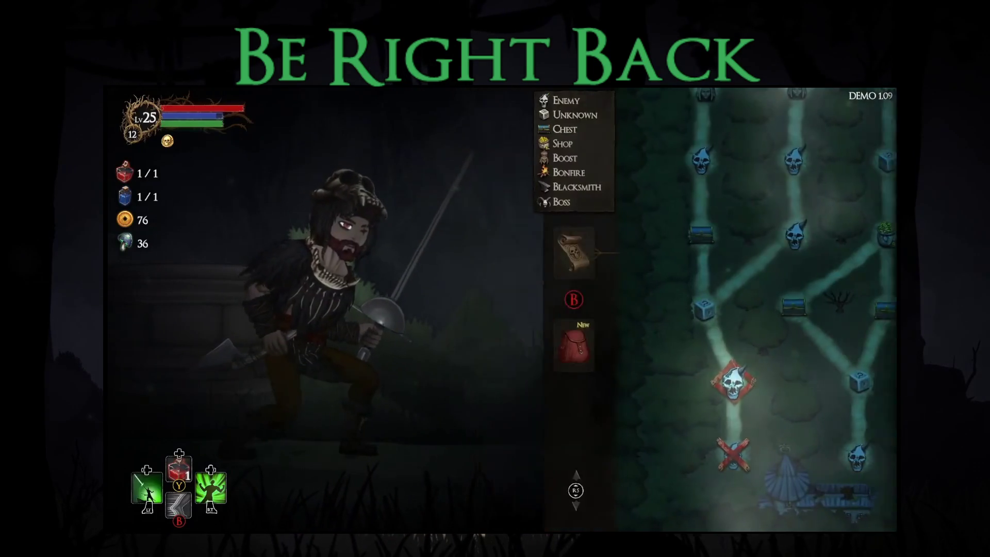
Advance through the forest, kill the goblin, and Take All its loot
key(Right)
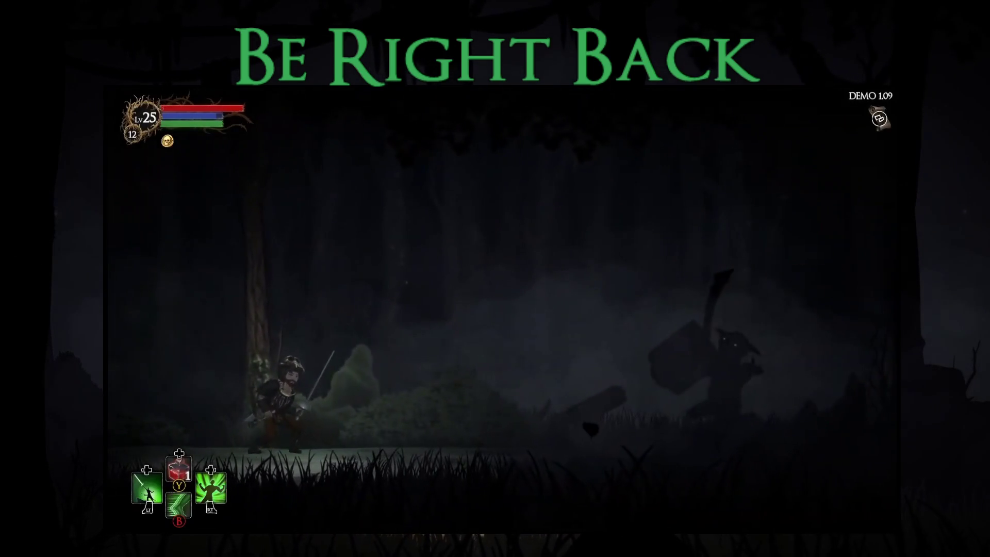
key(Right)
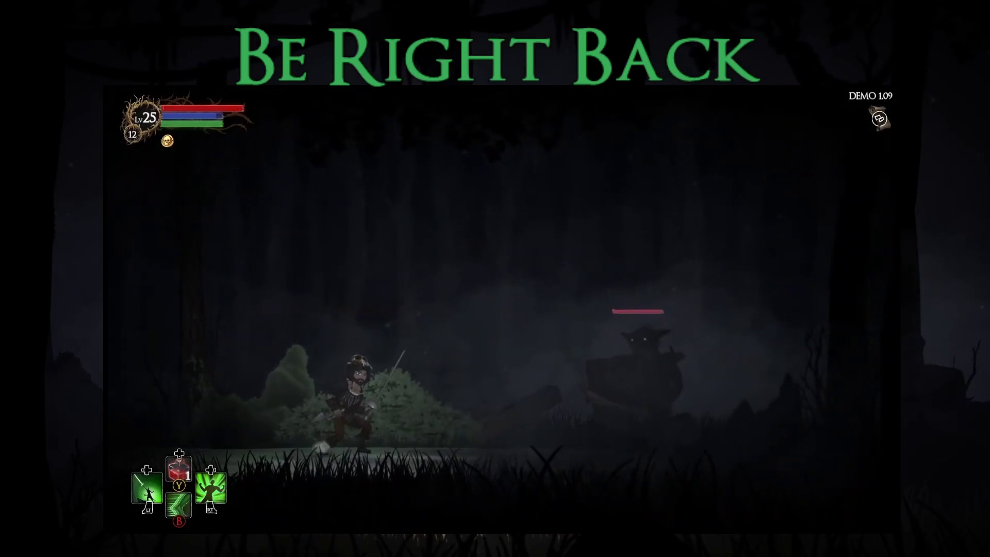
key(Right)
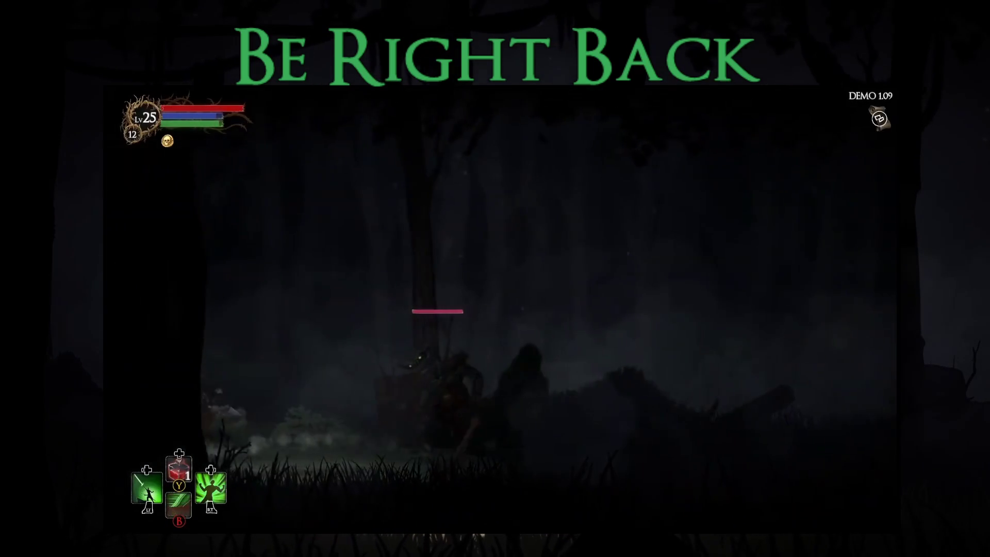
key(x)
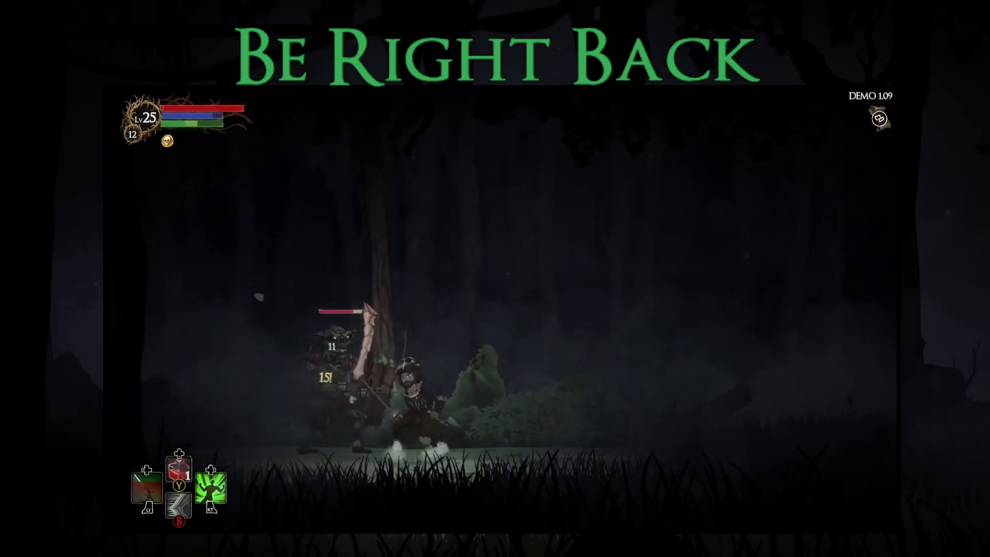
key(x)
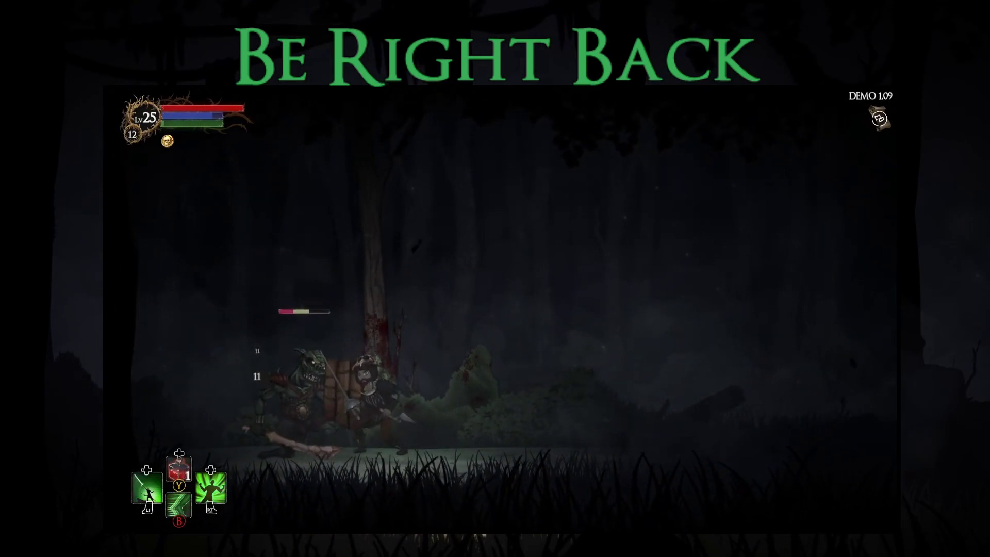
key(x)
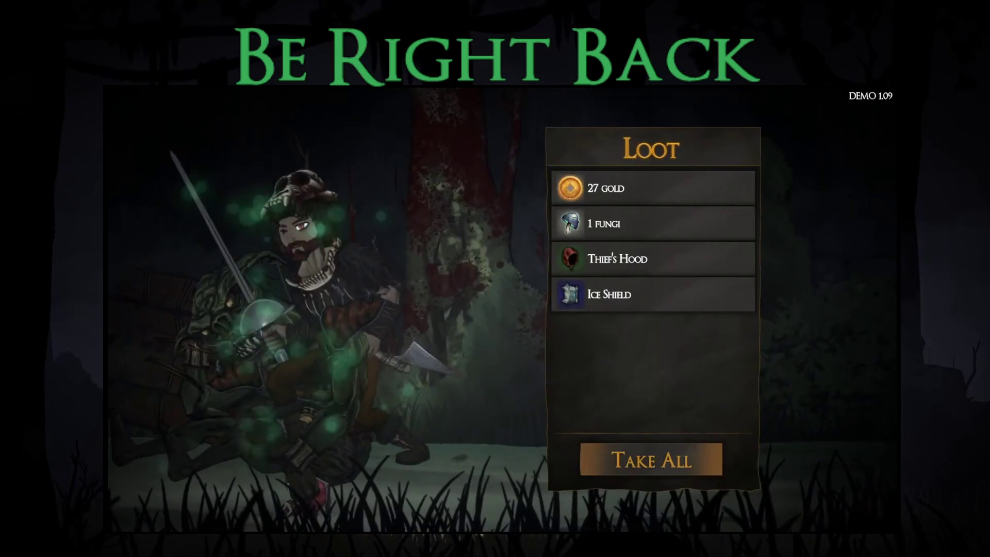
key(Return)
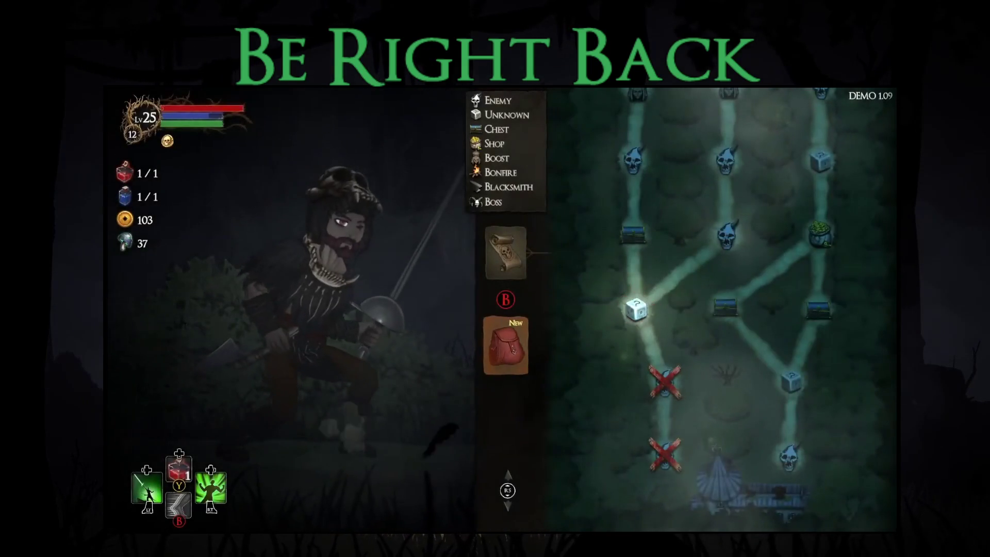
Equip the Thief's Hood in the head slot after browsing the equipment slots
key(Return)
key(Right)
key(Down)
key(Return)
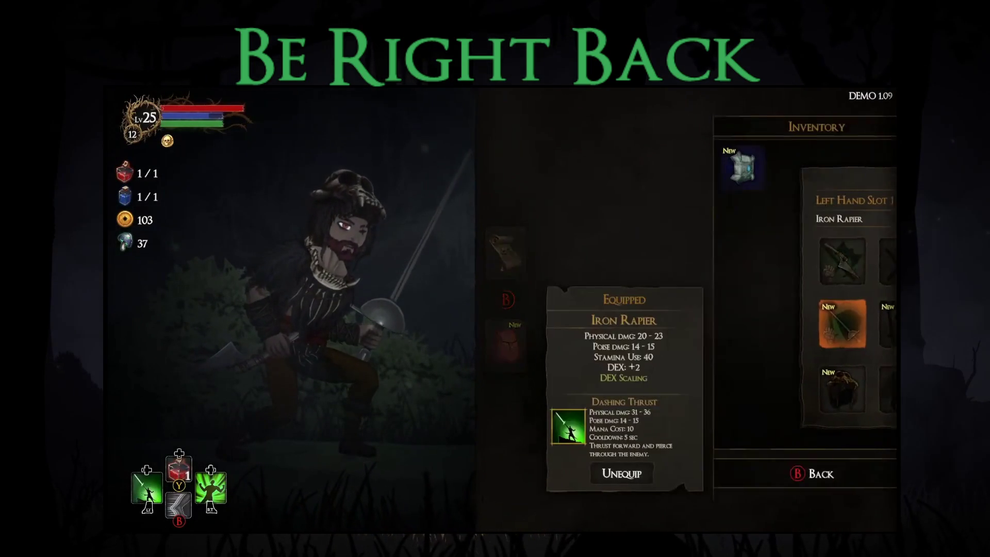
key(Down)
key(Escape)
key(Down)
key(Return)
key(Return)
key(Right)
key(Right)
key(Return)
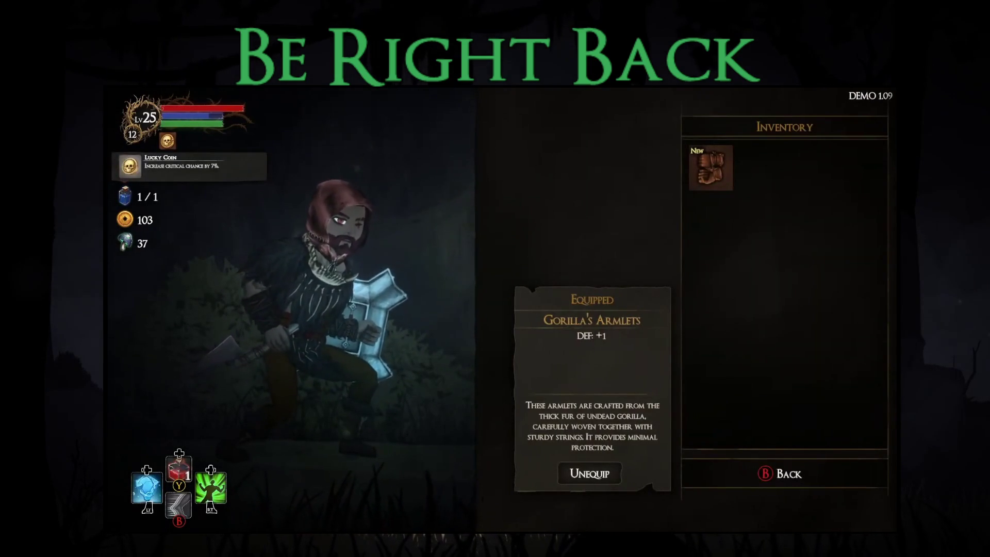
key(Escape)
key(Escape)
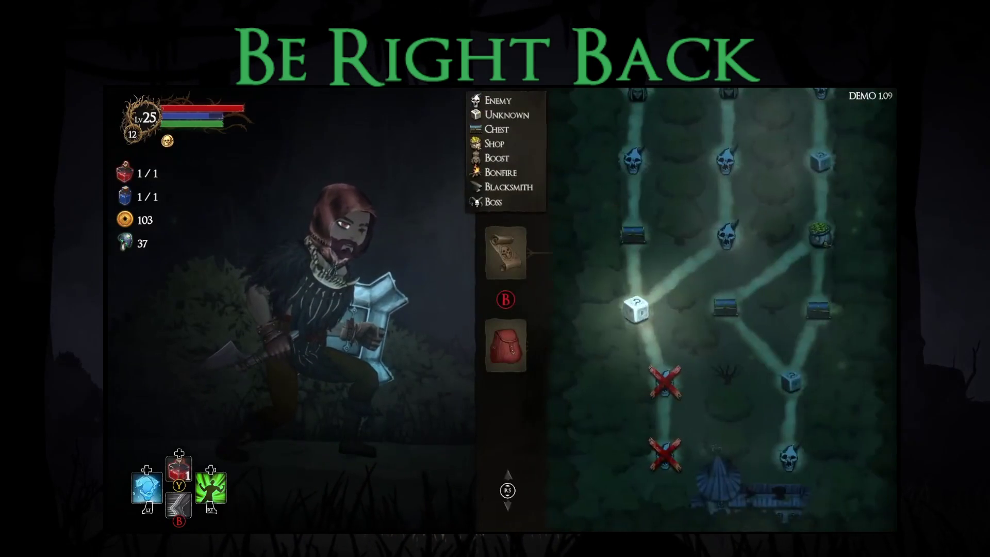
Travel to the next forest area and choose the empty-potions shrine blessing
key(Return)
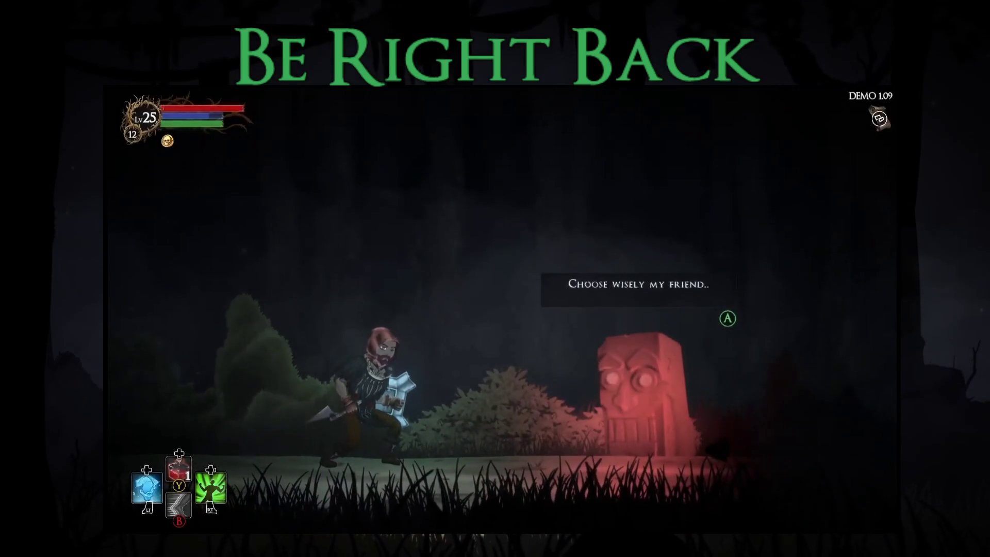
key(Return)
key(Down)
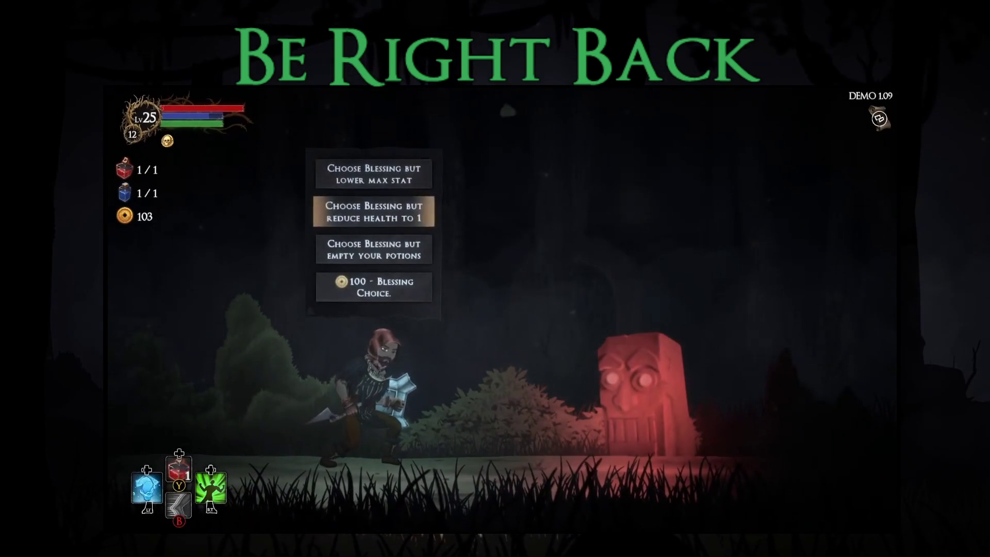
key(Up)
key(Down)
key(Down)
key(Return)
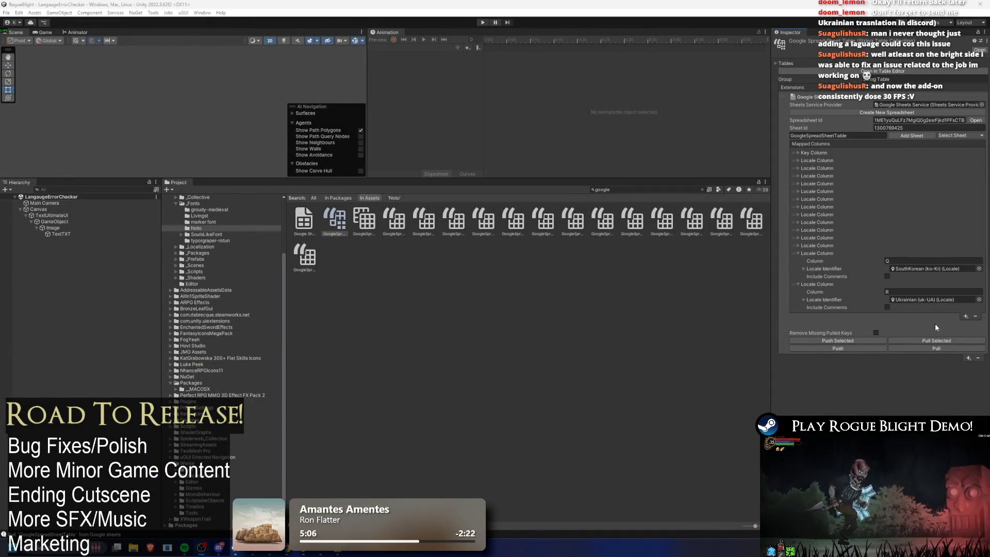
Pull the latest strings, run and pause Play mode, and scroll the Console's found keys and TMP atlas errors
click(928, 349)
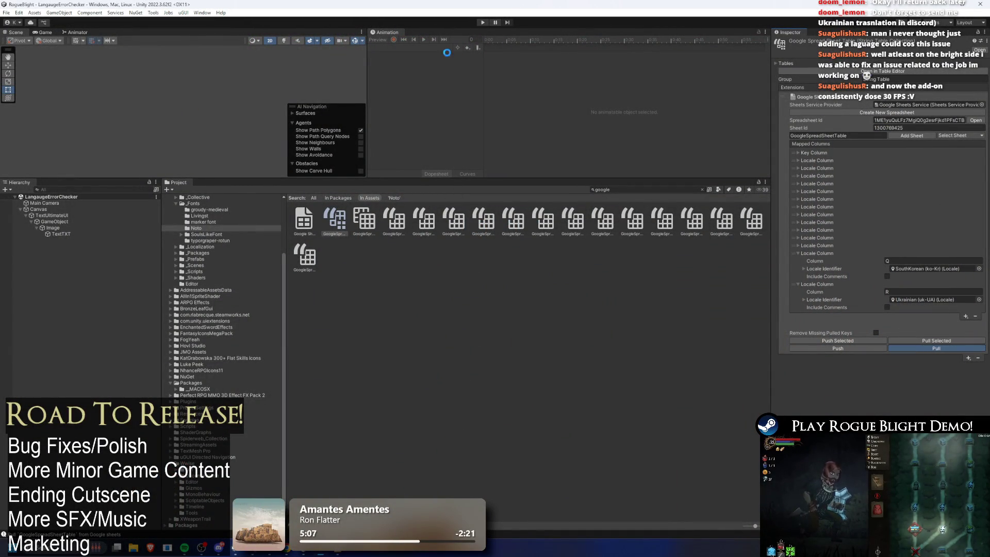
key(ctrl+p)
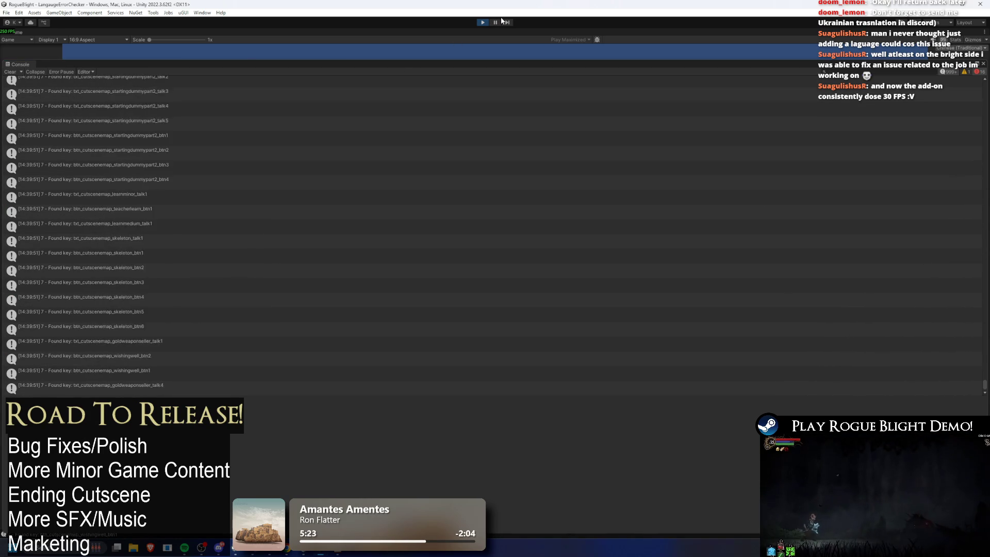
click(495, 22)
mouse_move(984, 386)
mouse_down()
mouse_move(980, 336)
mouse_move(946, 286)
mouse_up()
scroll(593, 263, up, 5)
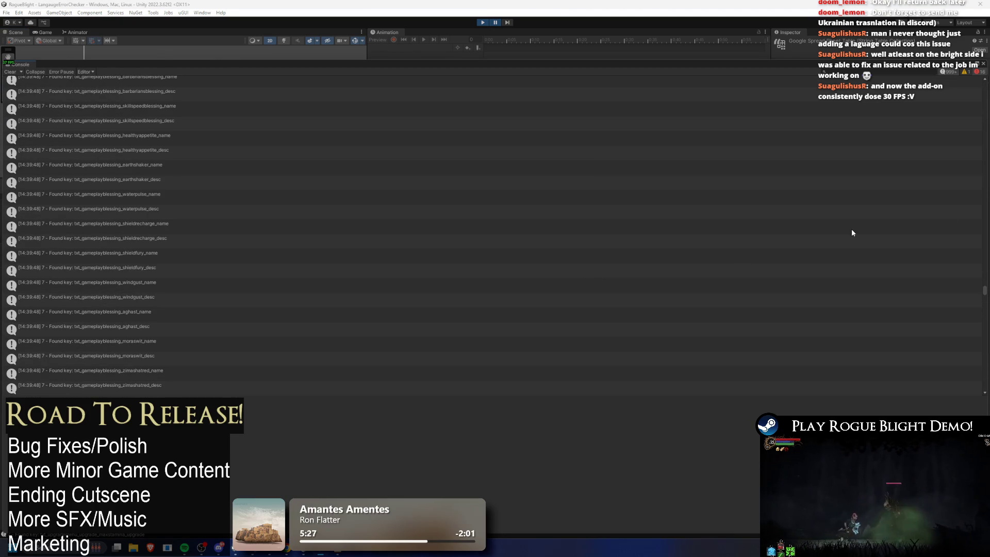
drag(987, 293, 986, 310)
scroll(924, 308, down, 10)
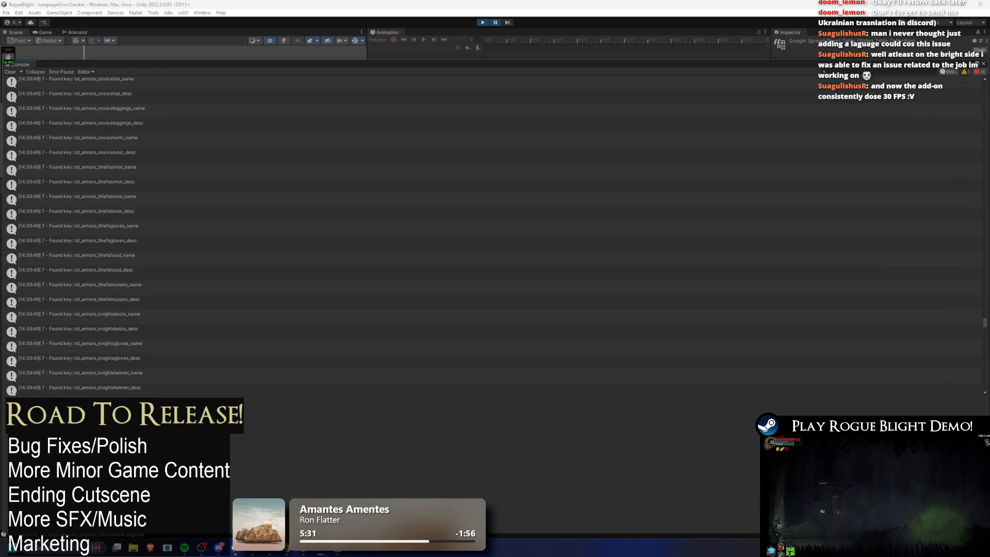
scroll(631, 272, down, 6)
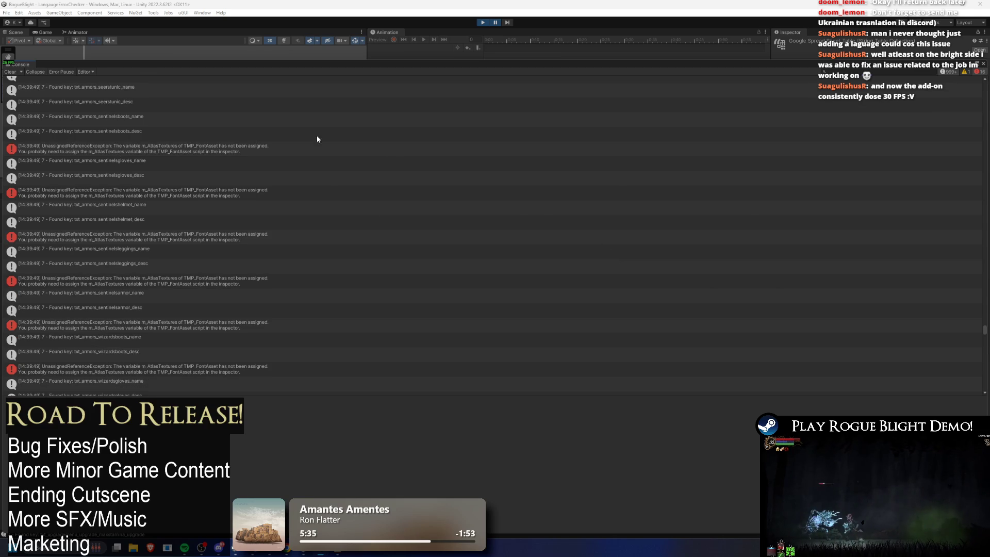
key(alt+Tab)
key(Escape)
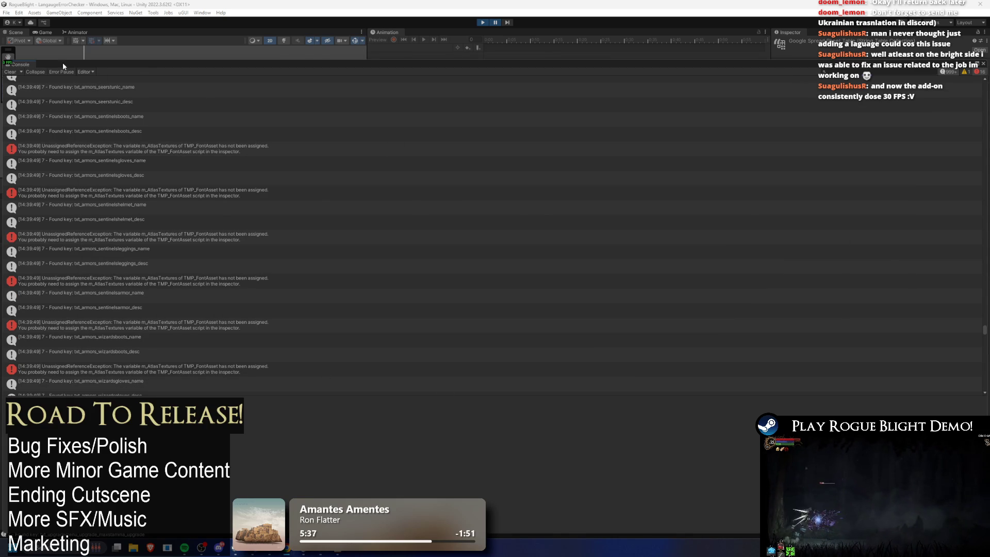
key(alt+Tab)
key(alt+Tab)
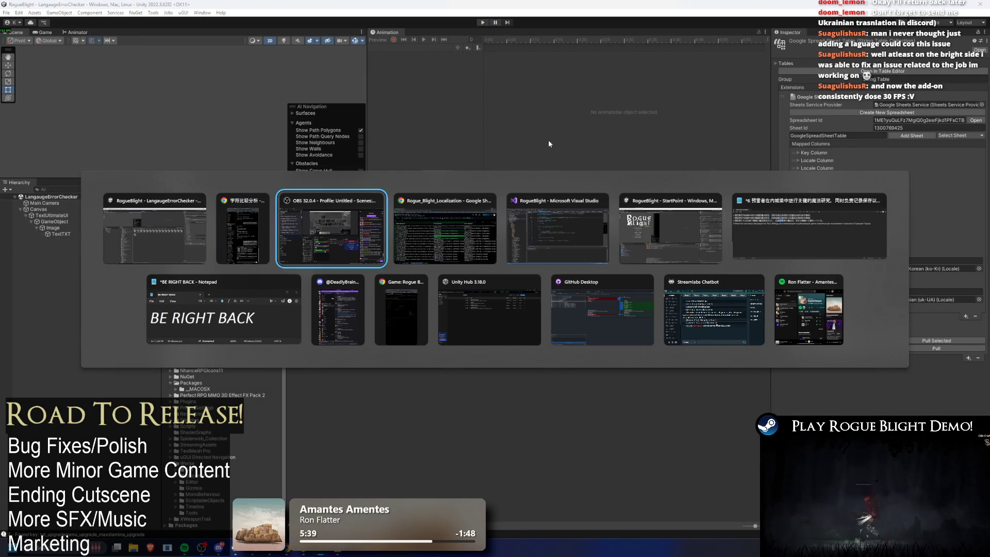
Add 贵 to the banned-characters list in cell B7
key(ctrl+shift+Page_Down)
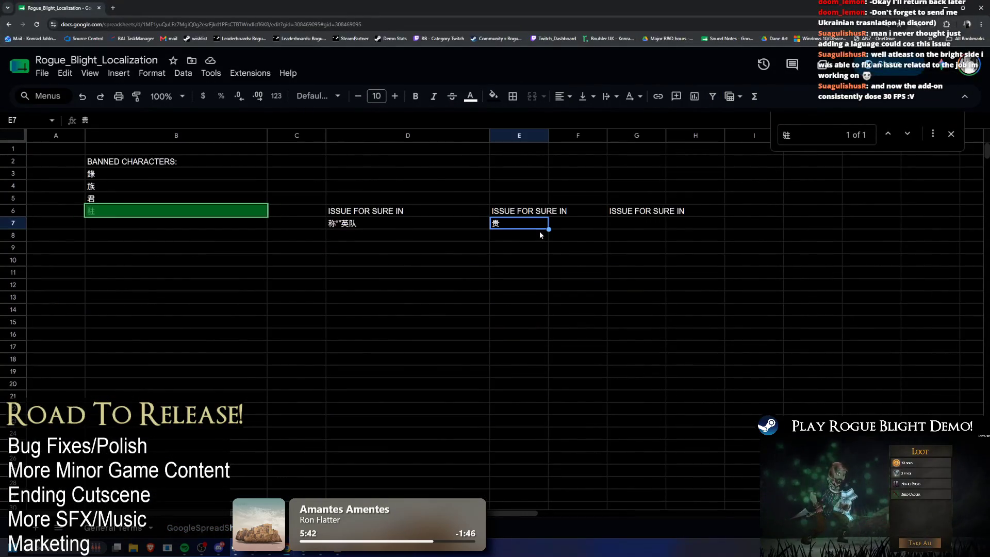
key(ctrl+c)
click(129, 225)
key(ctrl+v)
double_click(143, 225)
Search the localization strings for 贵, cycling briefly through Unity and Visual Studio
key(ctrl+shift+Page_Up)
click(637, 345)
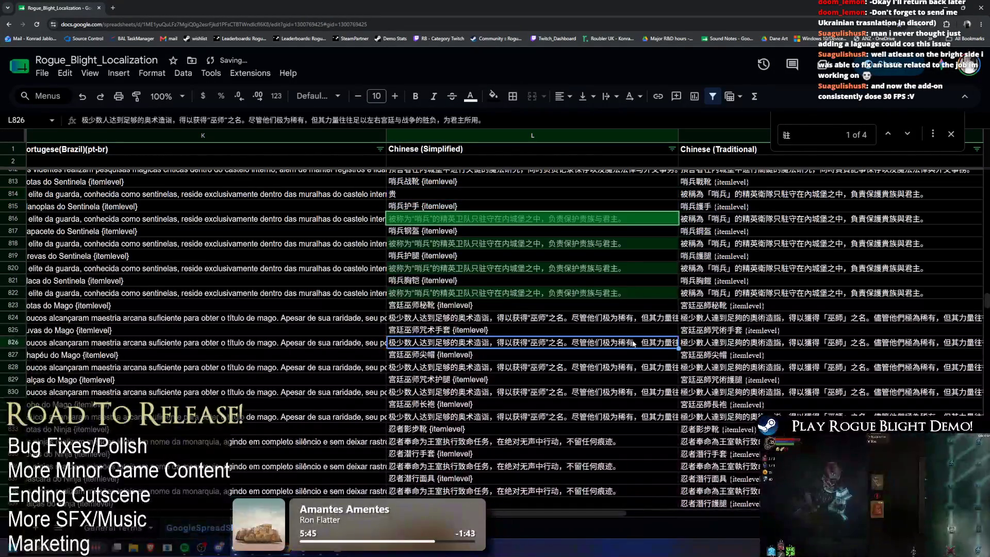
key(ctrl+f)
key(ctrl+v)
key(alt+Tab)
key(alt+Tab)
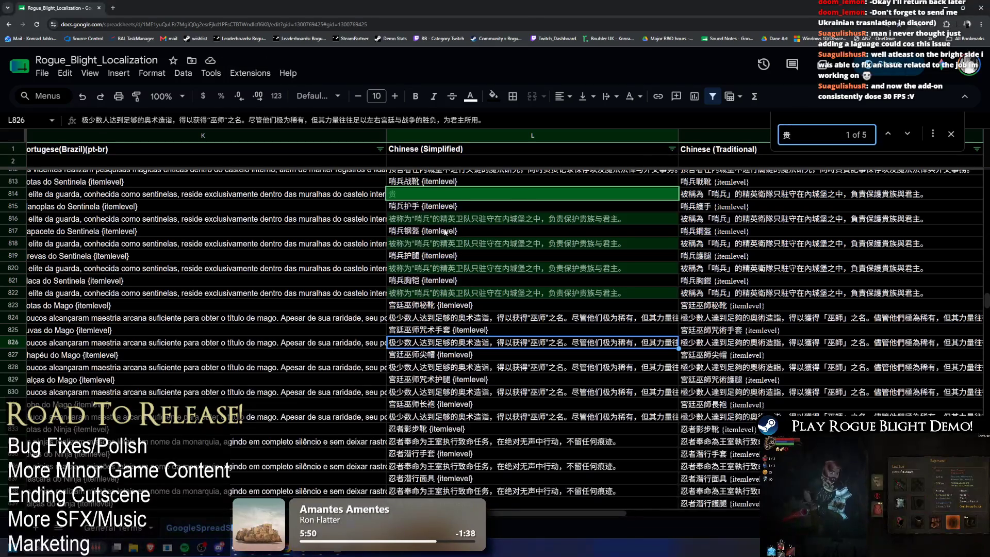
key(alt+Tab)
key(alt+Tab)
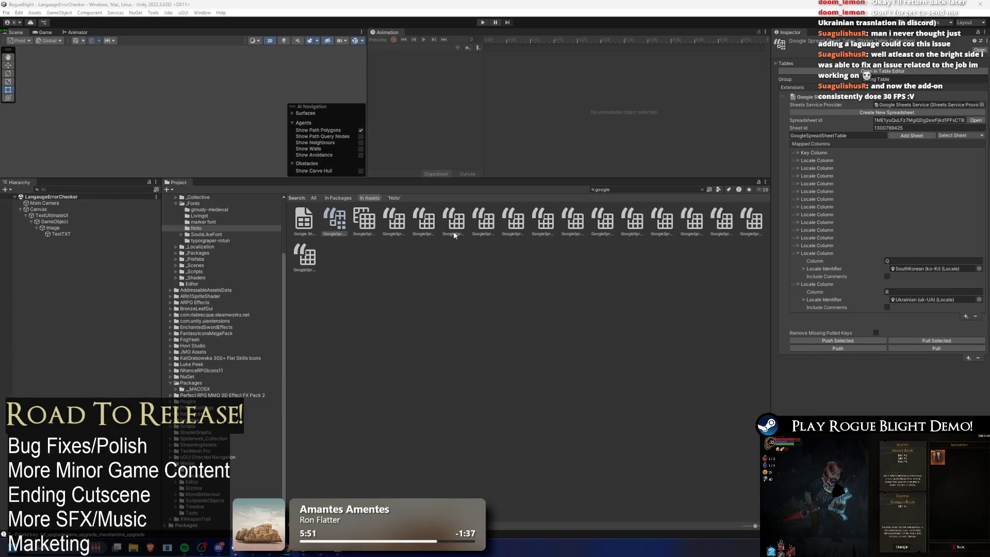
click(286, 552)
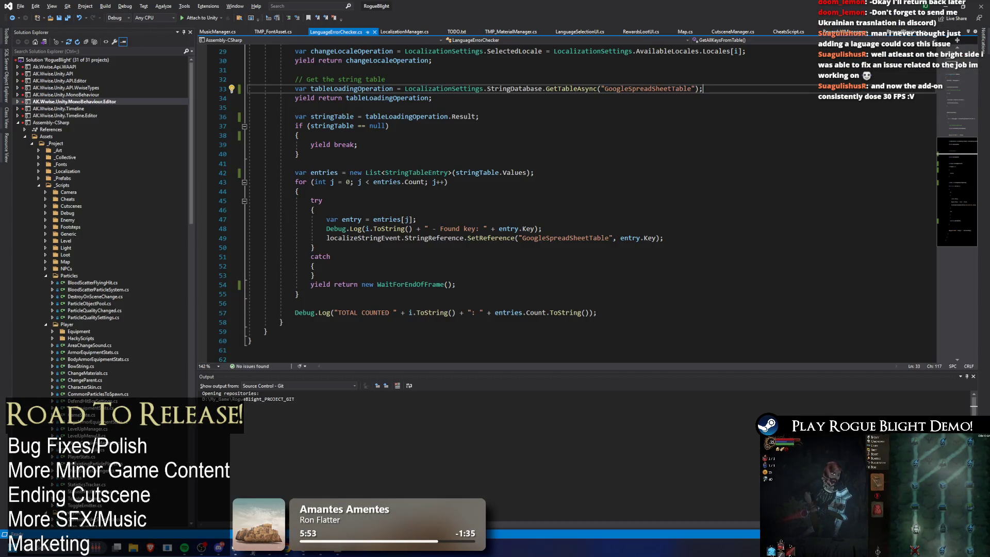
click(268, 553)
mouse_move(268, 553)
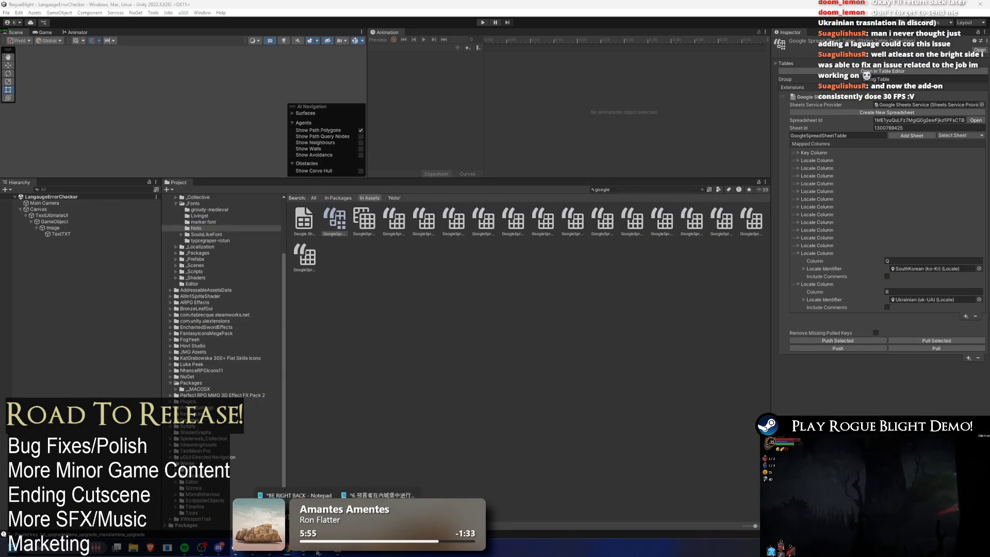
click(309, 490)
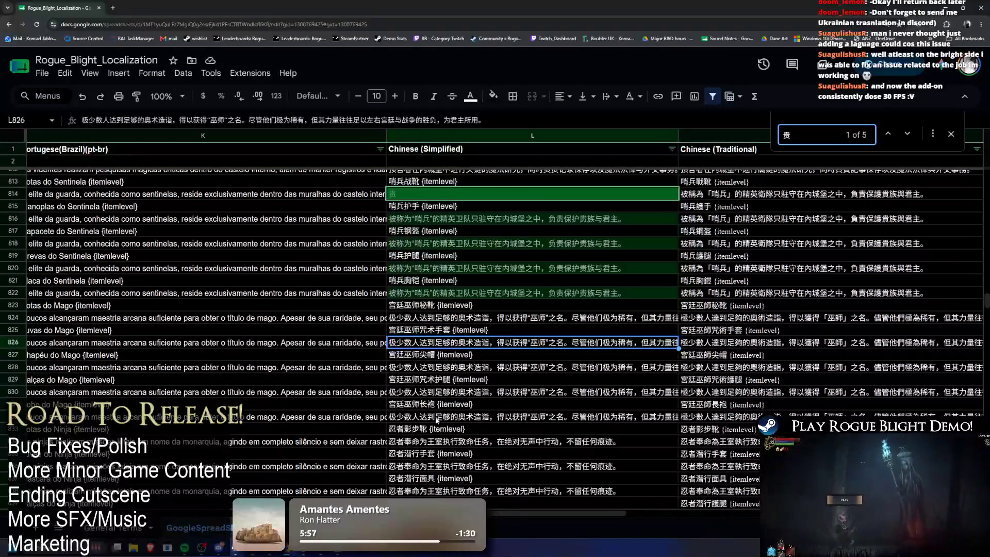
Clear the 贵 note from E7 and copy the leading 称 character from D7
click(437, 527)
click(507, 227)
key(Delete)
click(385, 225)
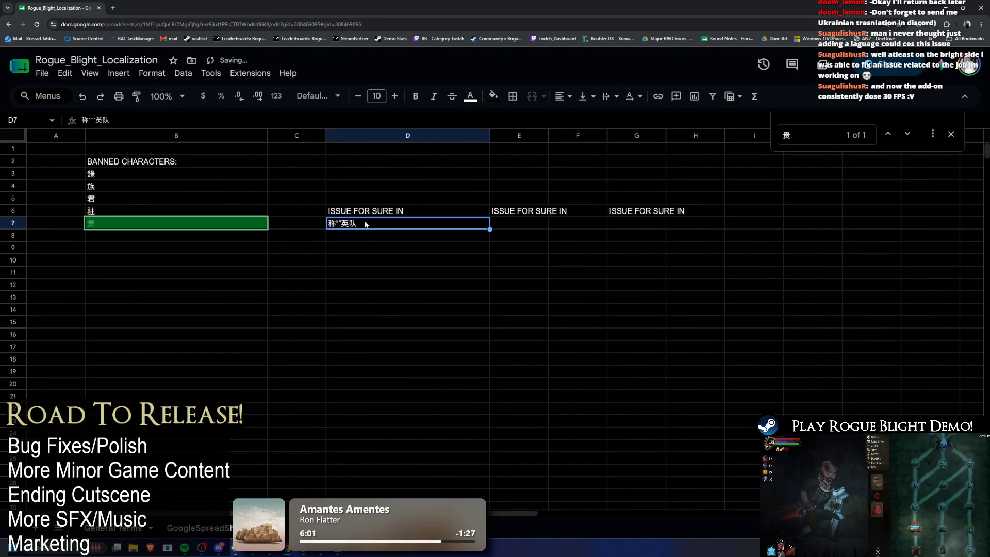
double_click(371, 223)
key(Home)
key(shift+Right)
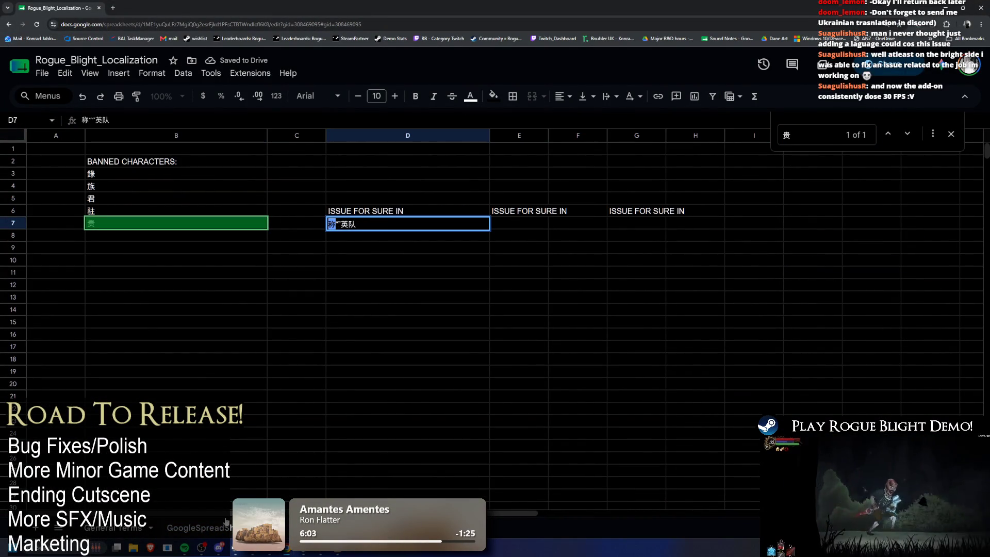
Put 称 into L814 on the translations sheet and pull the updated sheet into Unity
click(191, 526)
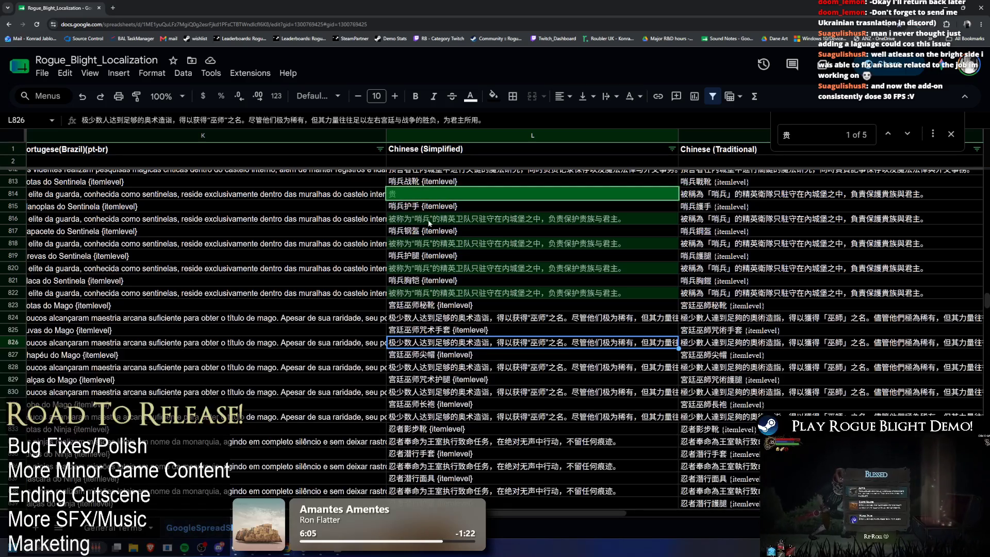
click(434, 192)
text(贵)
key(Return)
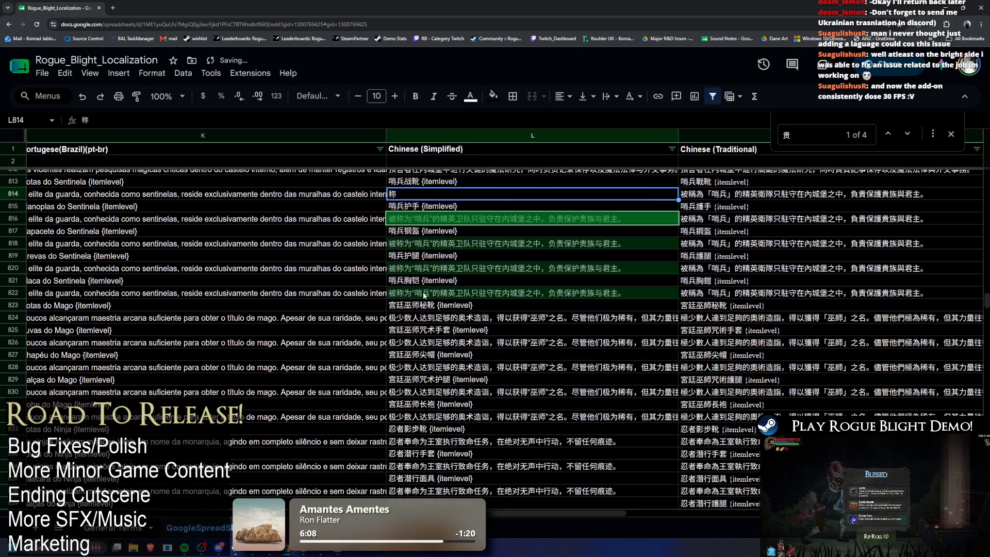
key(alt+Tab)
click(933, 348)
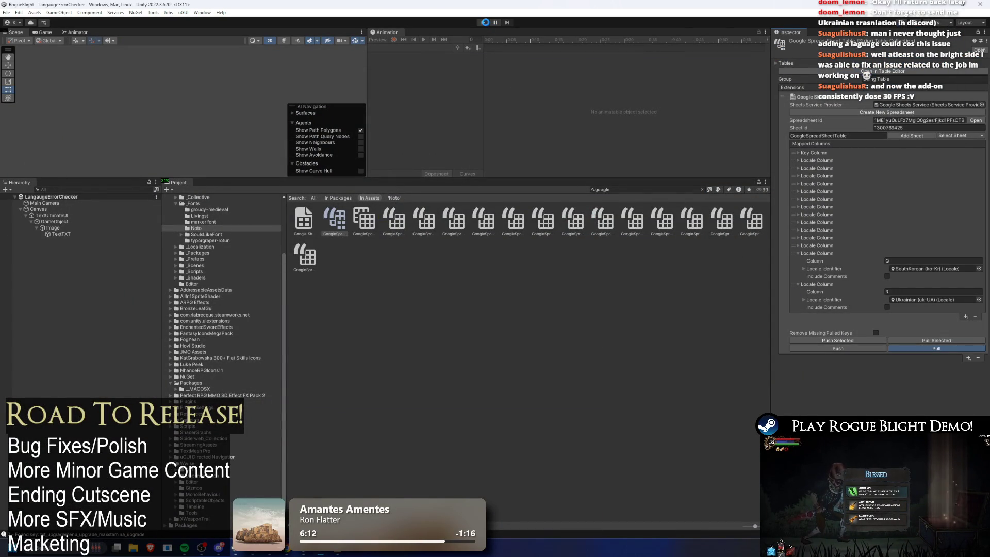
Run and pause the game, then inspect a TMP_FontAsset atlas texture error in the Console
click(483, 22)
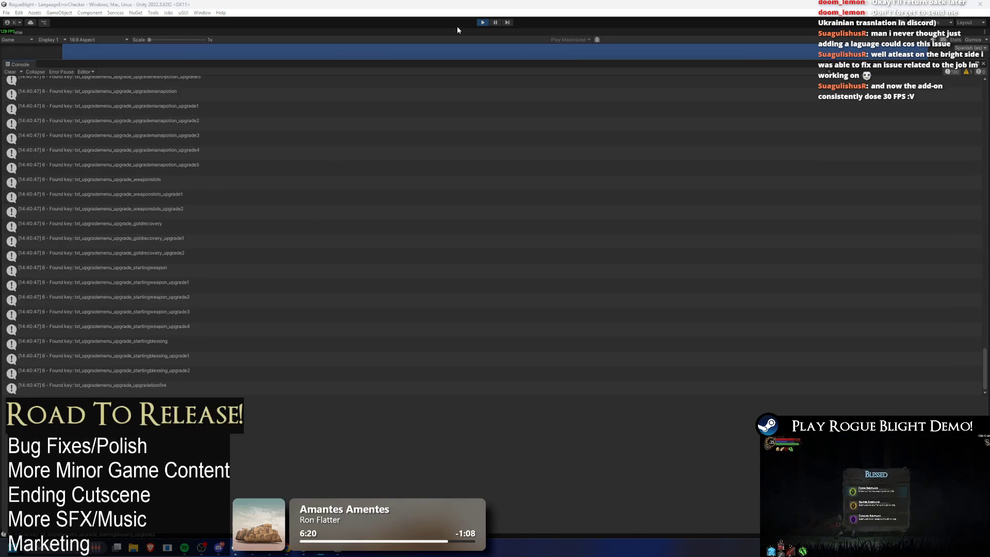
click(496, 22)
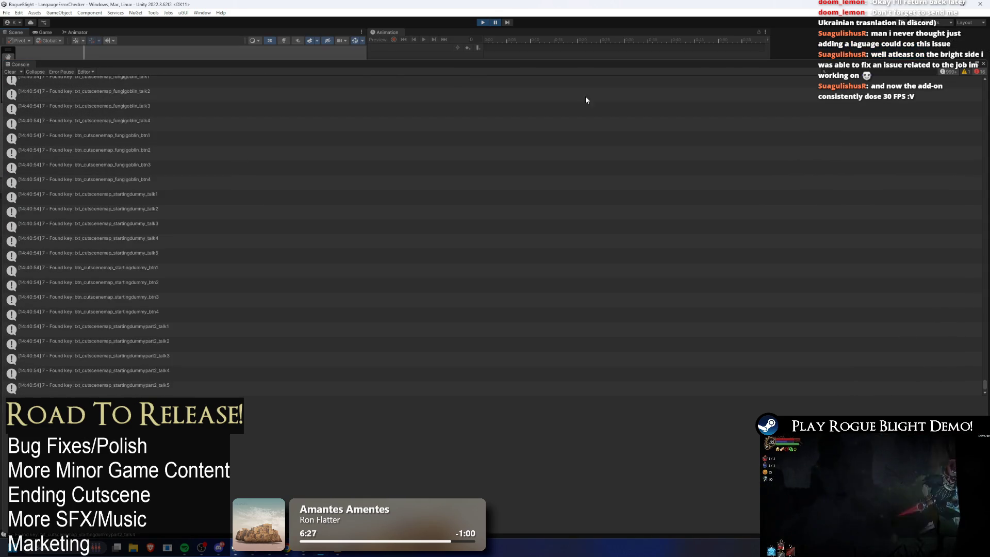
scroll(579, 291, up, 10)
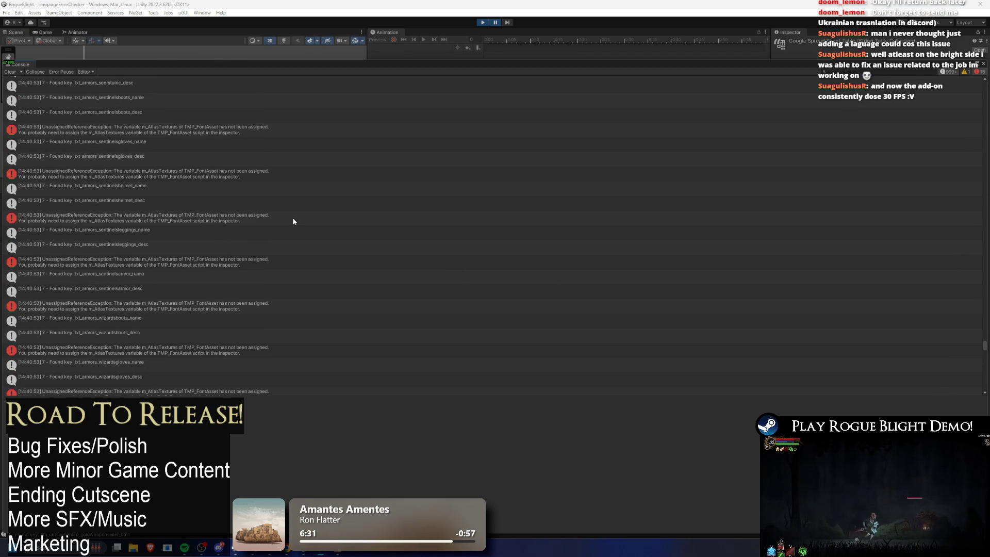
click(250, 125)
scroll(358, 134, up, 2)
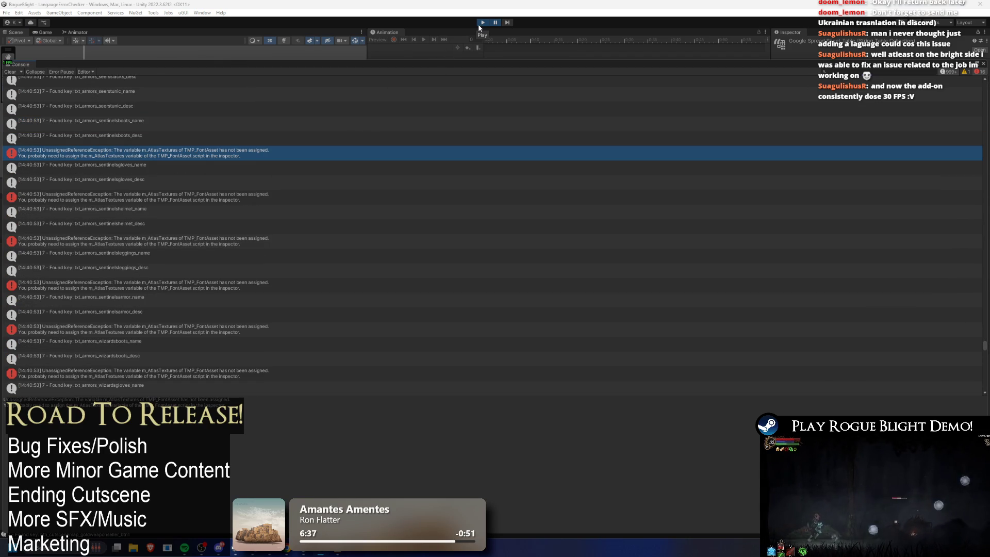
key(alt+Tab)
key(alt+Tab)
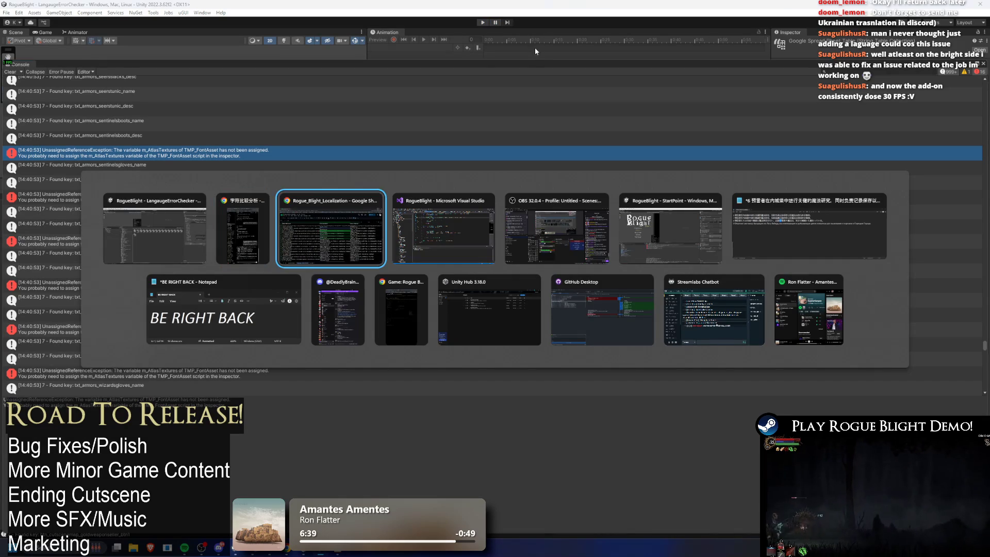
Copy the 称 character from L814 and search the sheet for every 称
click(361, 206)
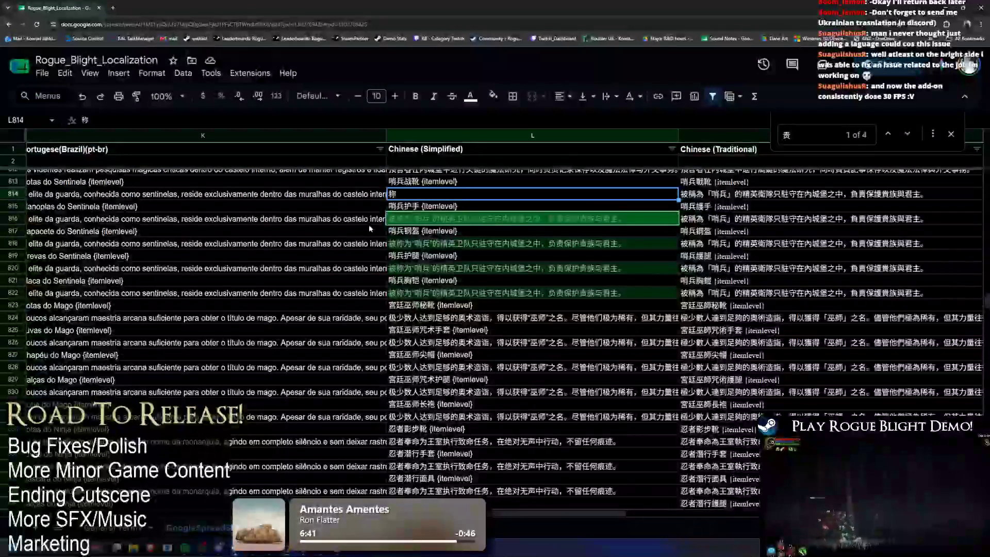
double_click(422, 196)
key(ctrl+a)
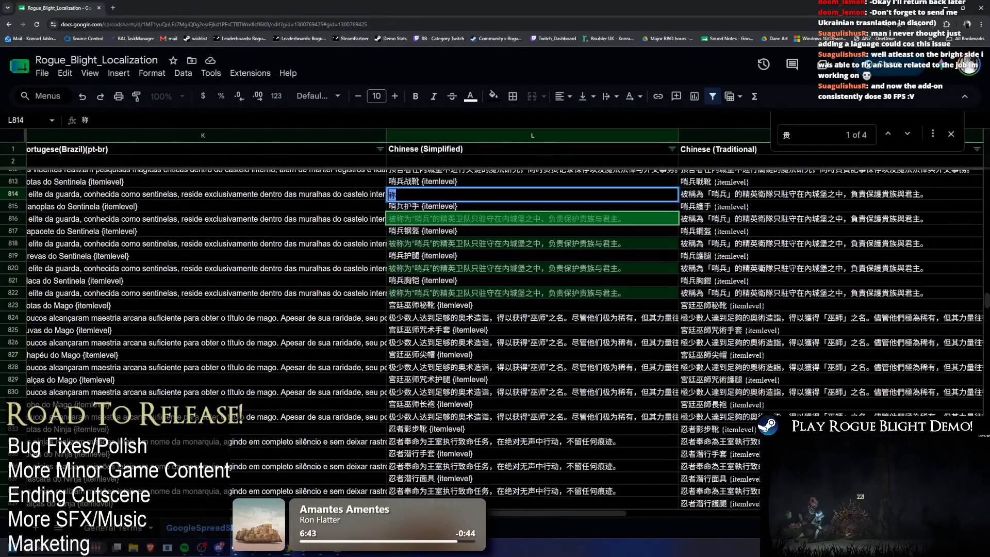
key(alt+Tab)
key(alt+Tab)
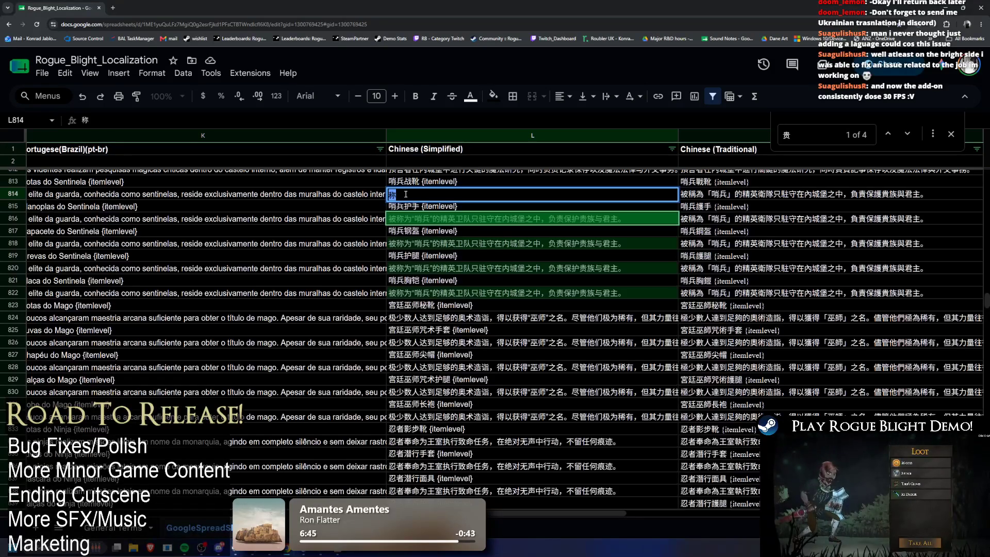
key(ctrl+c)
key(ctrl+f)
key(ctrl+v)
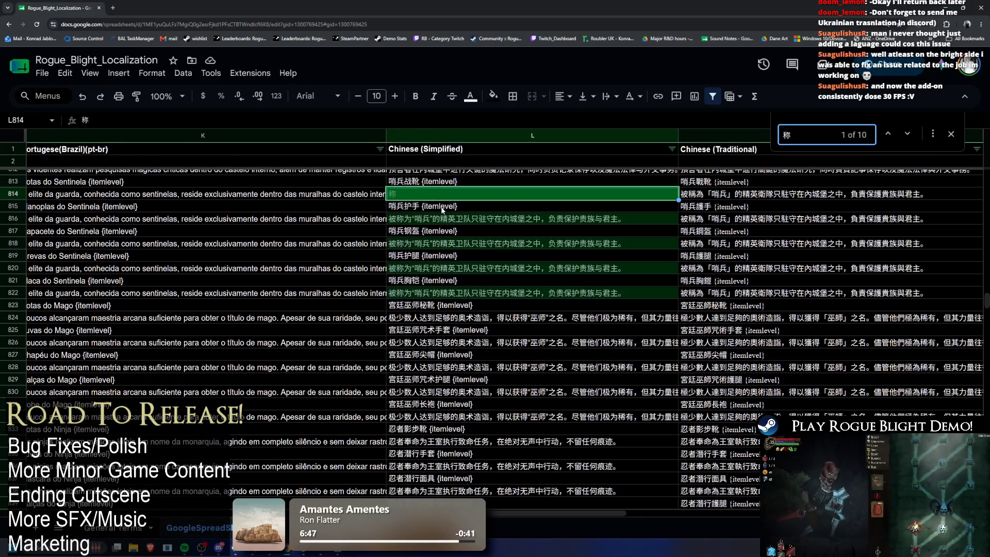
scroll(497, 242, down, 3)
scroll(497, 242, up, 3)
Add 称 to the banned characters list in B8 and move 英队 from D7 into E7
key(ctrl+shift+Page_Down)
click(122, 235)
key(ctrl+v)
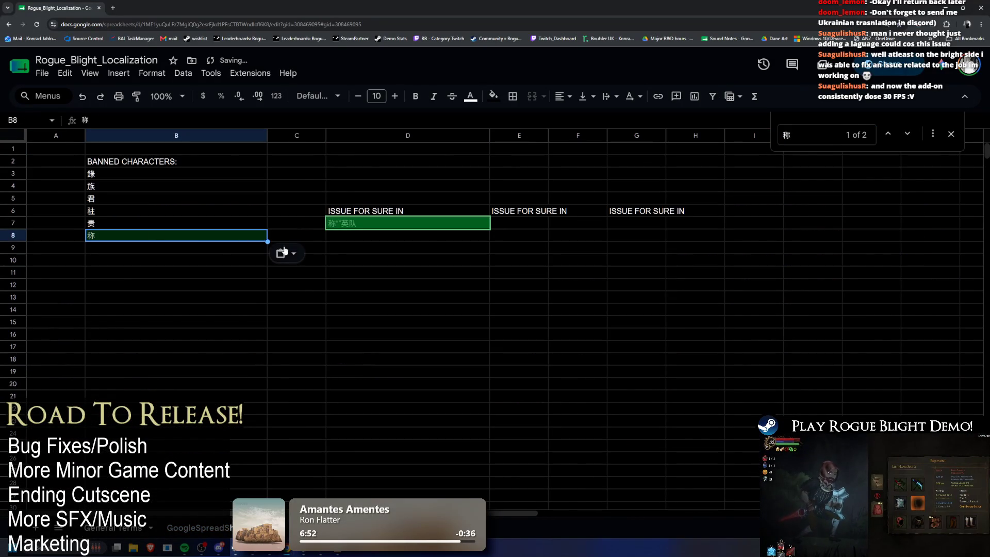
click(353, 228)
double_click(354, 227)
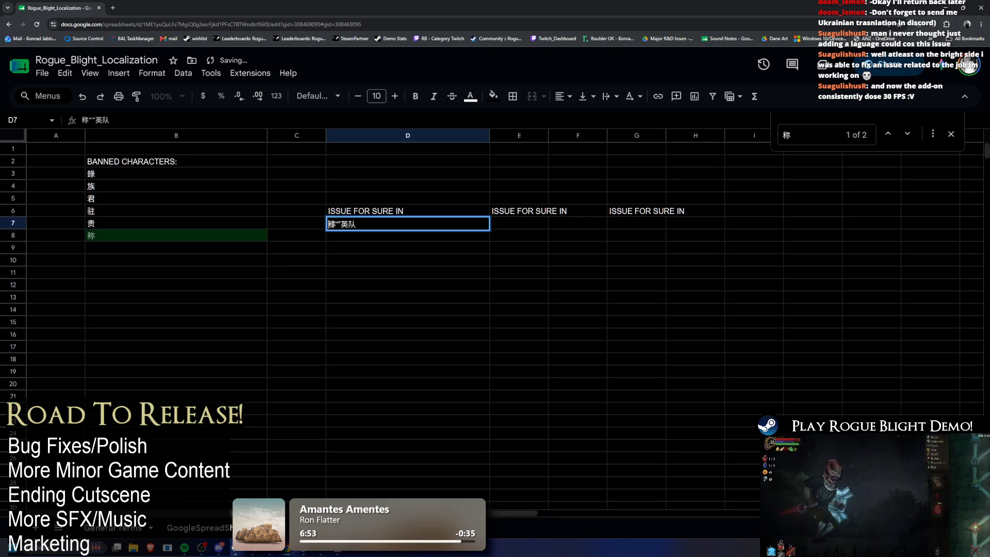
key(Home)
key(Delete)
double_click(353, 224)
key(ctrl+x)
click(514, 229)
key(ctrl+v)
click(338, 224)
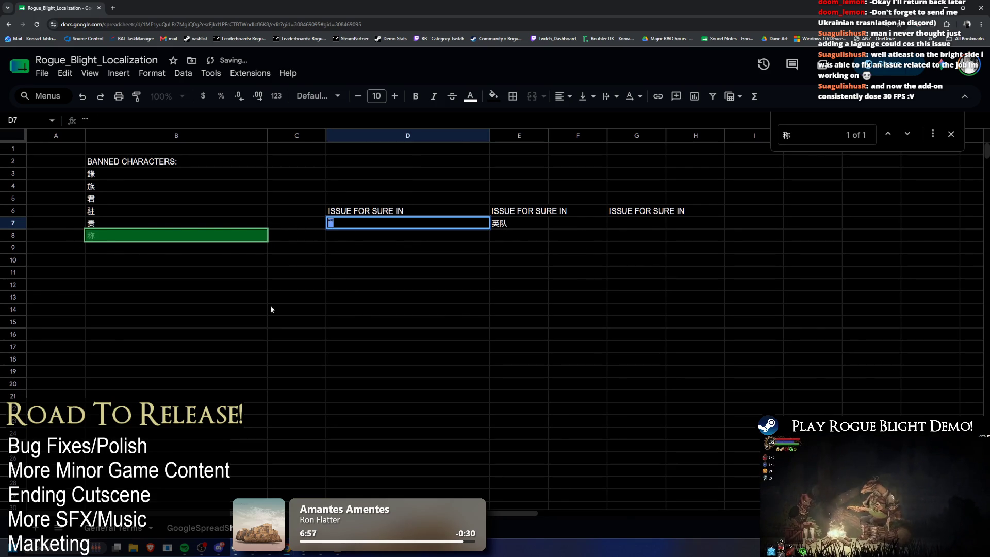
Delete the 称 from cell L814 on the translations sheet, leaving only quote marks
key(ctrl+Page_Down)
key(BackSpace)
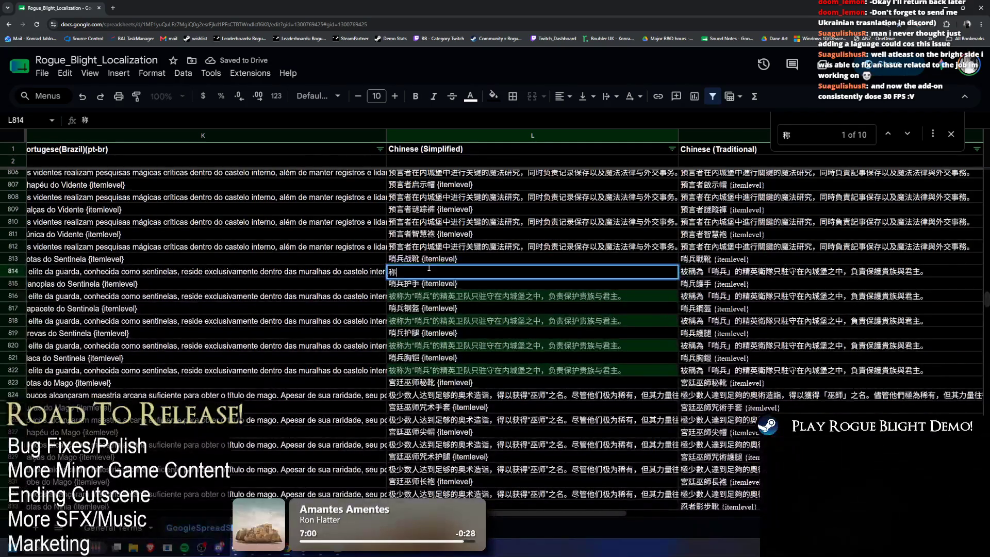
text("")
click(457, 295)
click(438, 275)
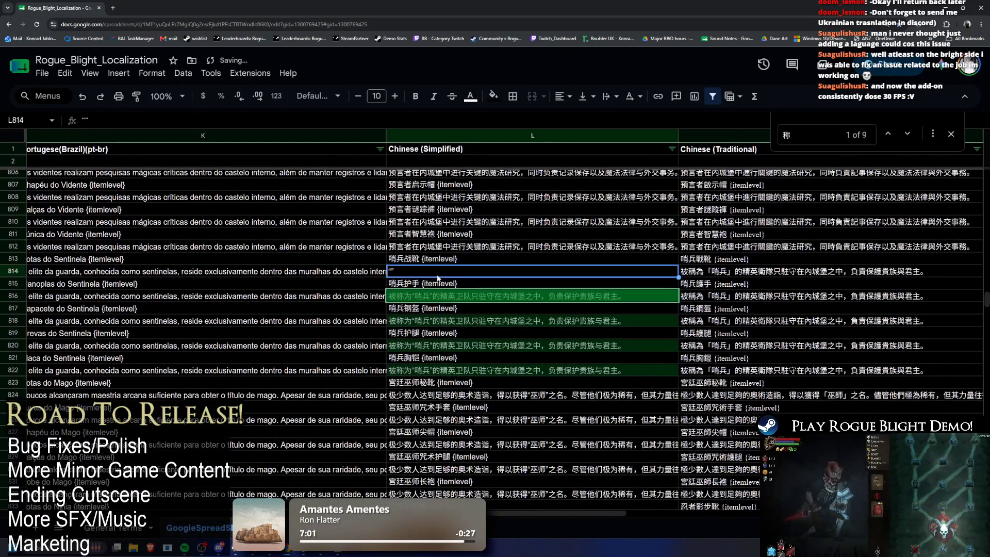
double_click(395, 272)
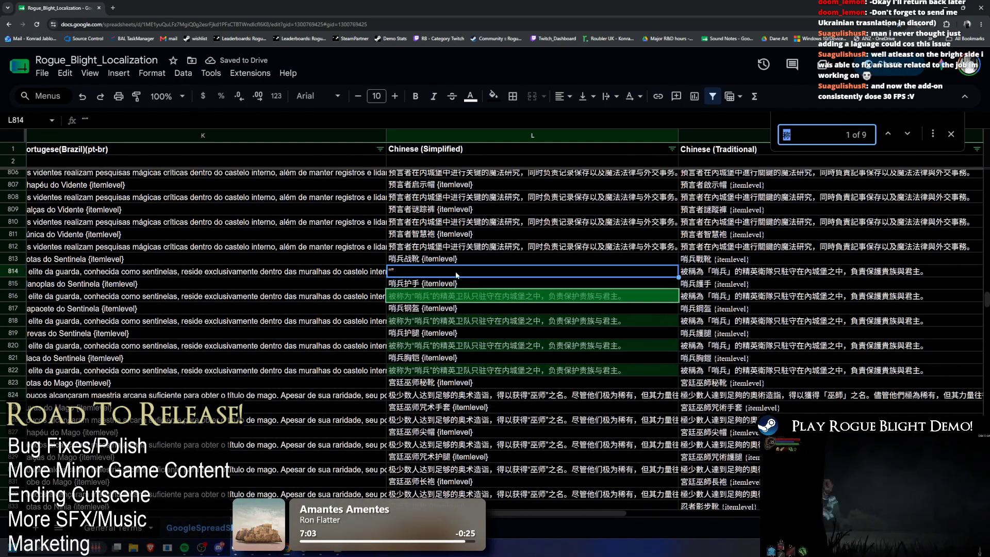
key(Escape)
Search the sheet for quote marks, then switch to the Unity editor
key(ctrl+f)
key(ctrl+v)
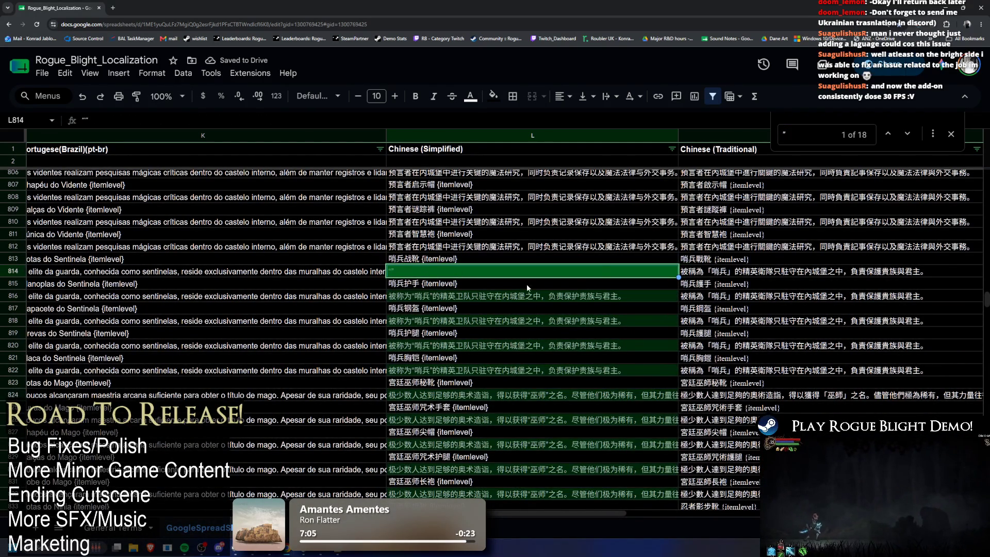
scroll(519, 284, down, 3)
scroll(651, 175, up, 2)
key(alt+Tab)
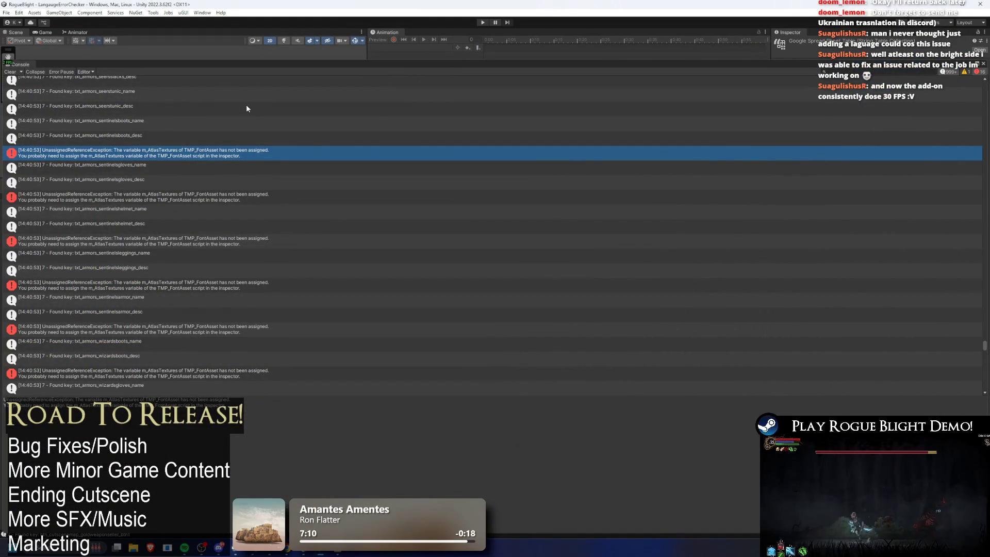
Turn on Collapse in the Console, restore the editor layout and pull the sheet data
click(29, 71)
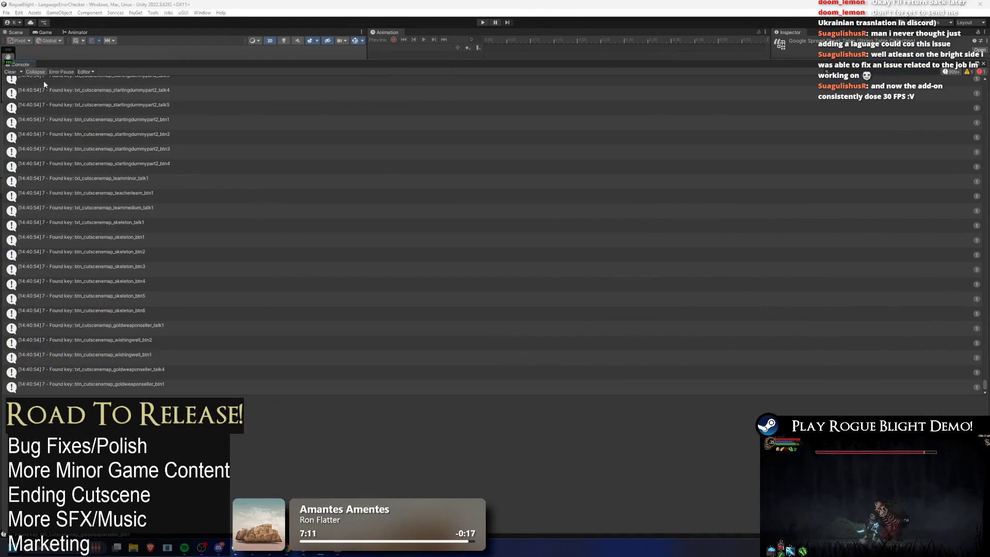
double_click(26, 65)
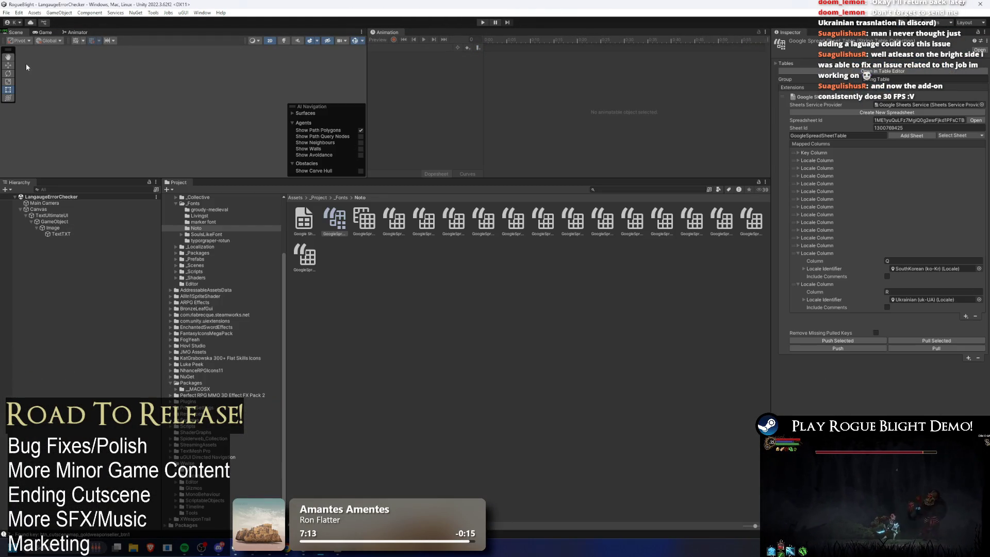
click(937, 349)
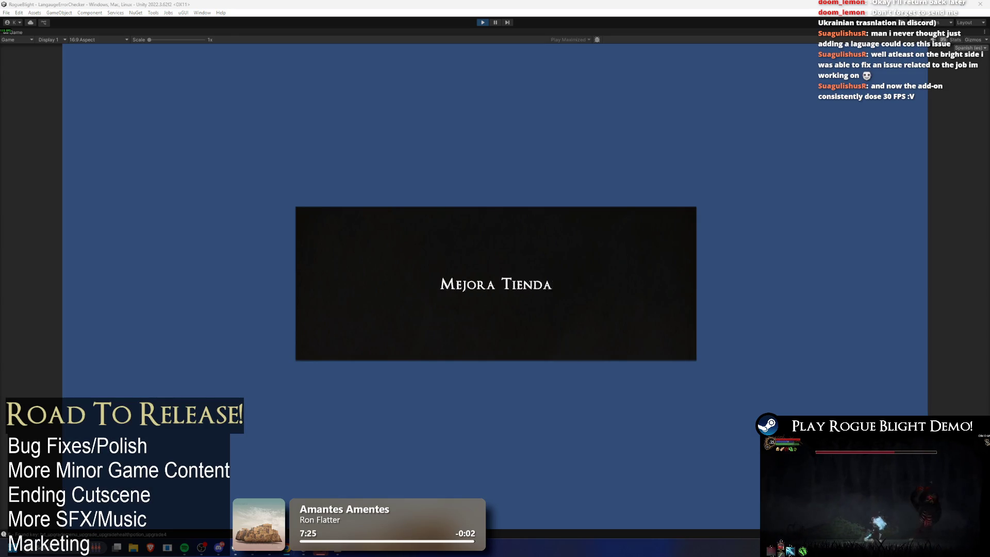
Play-test and pause to inspect the TMP_FontAsset error, then stop and return to Sheets
click(187, 534)
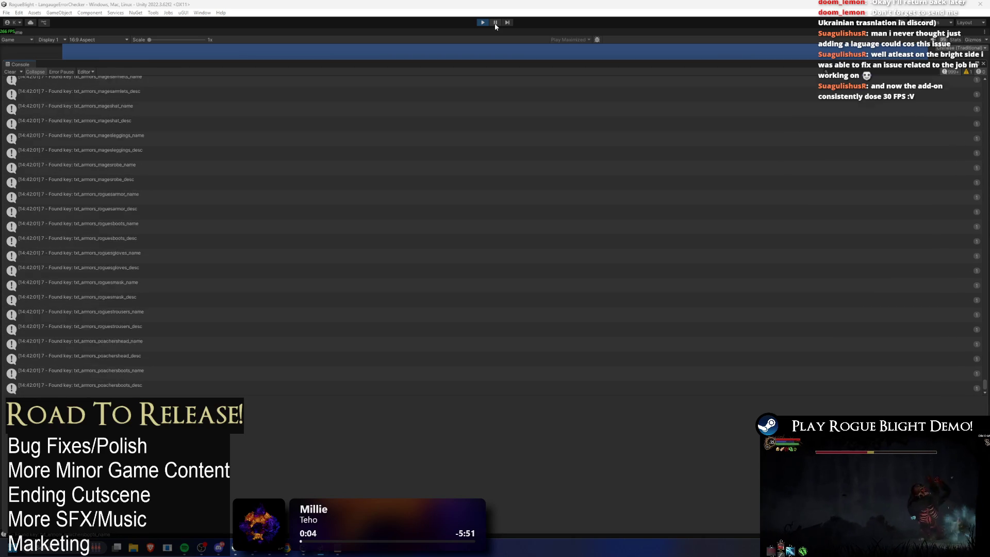
click(494, 24)
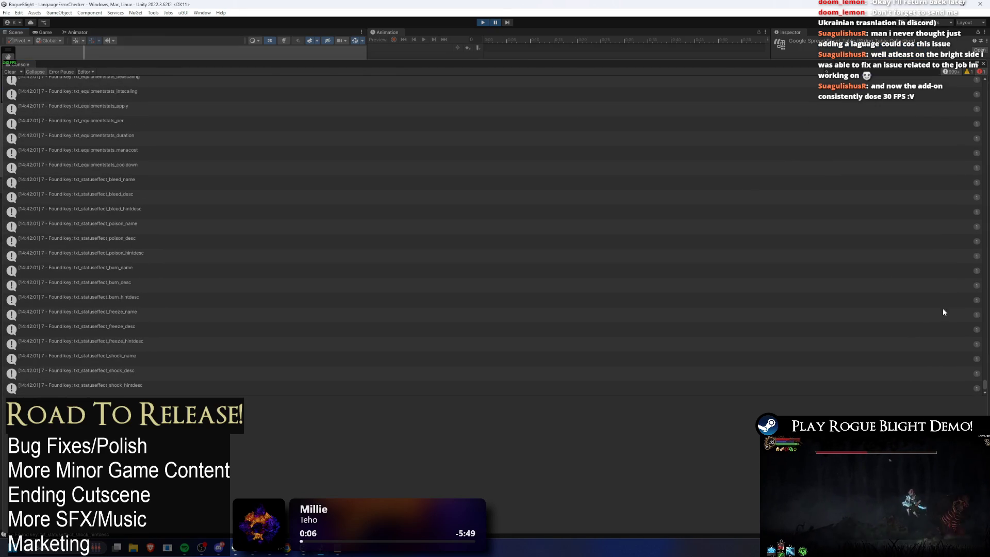
scroll(982, 372, up, 10)
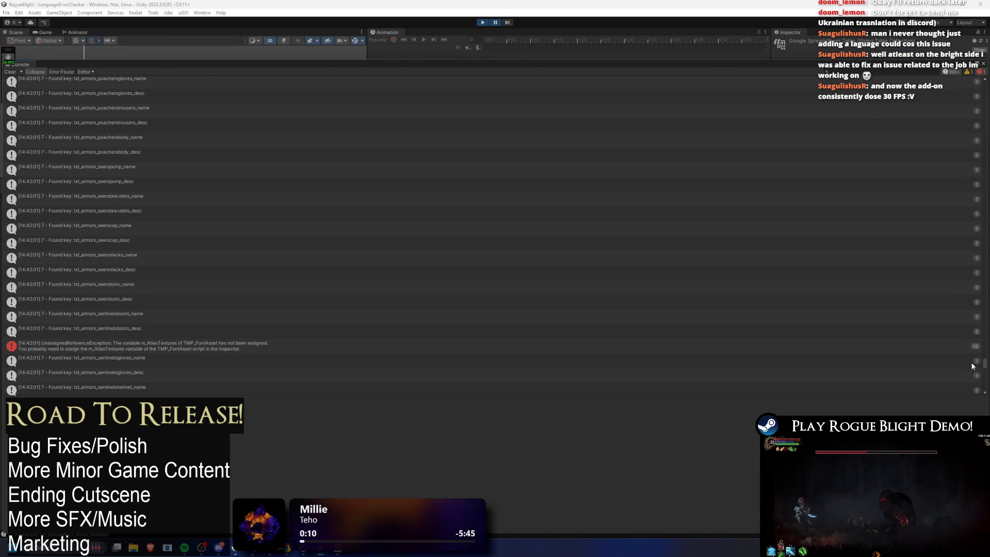
scroll(263, 308, down, 3)
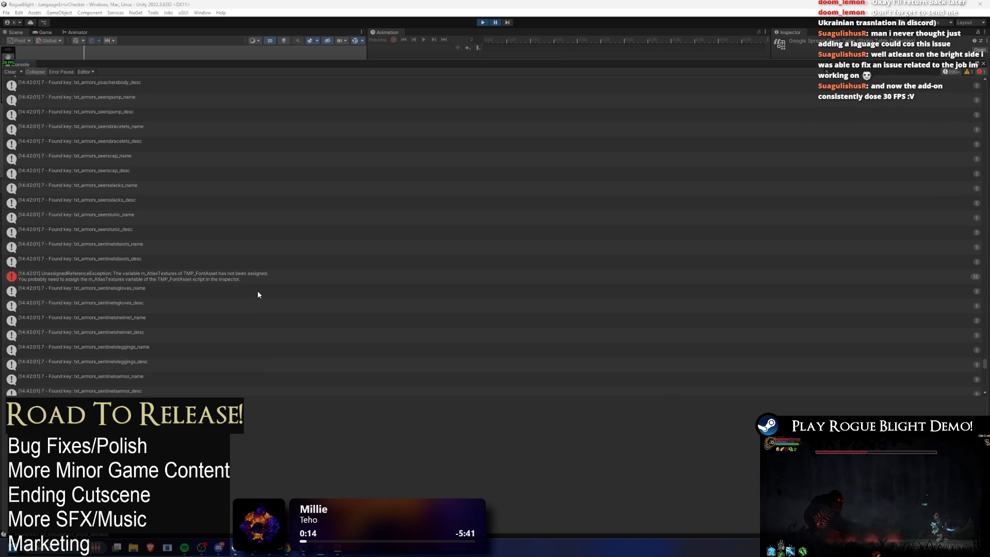
click(228, 278)
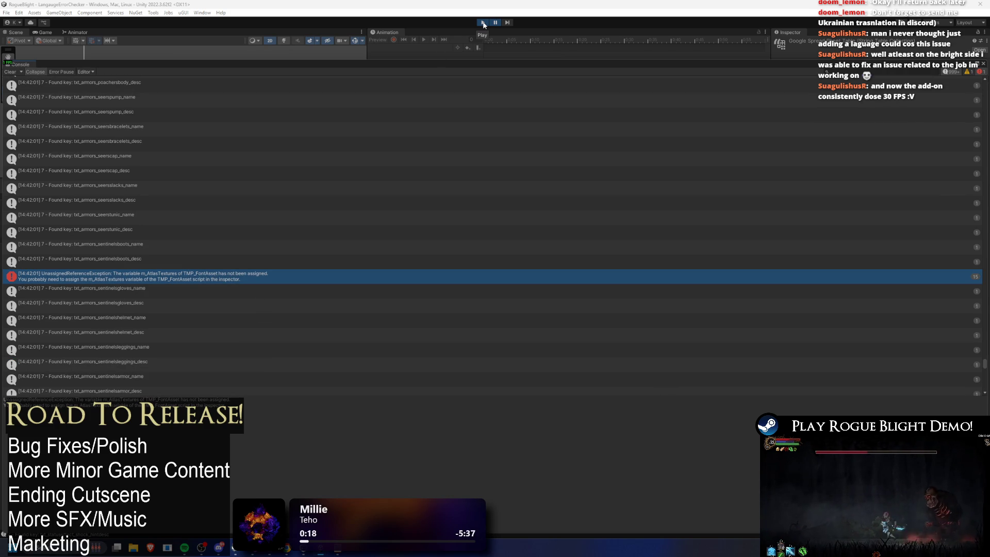
click(483, 23)
key(alt+Tab)
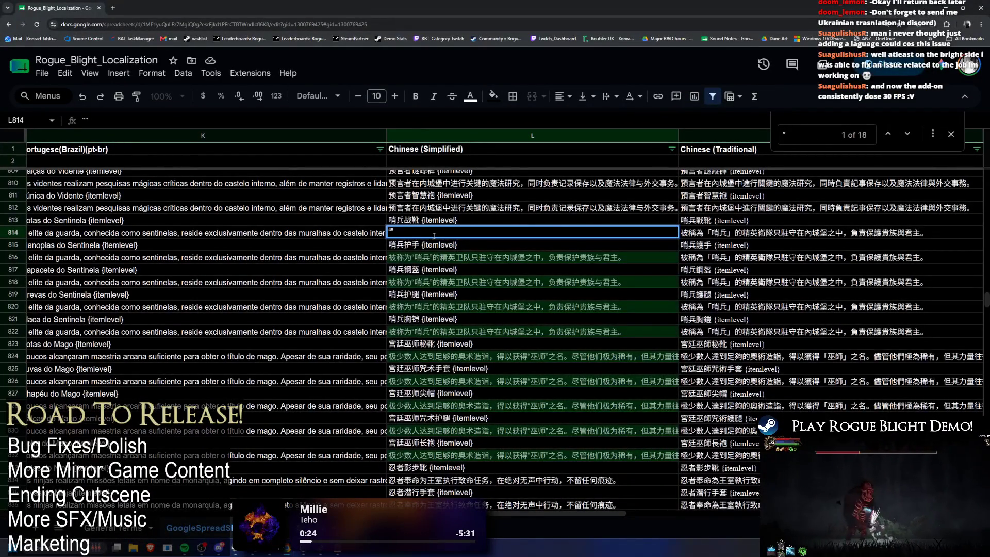
Open L824, trial-clear L814's quote marks and undo it, then switch to Unity
key(Escape)
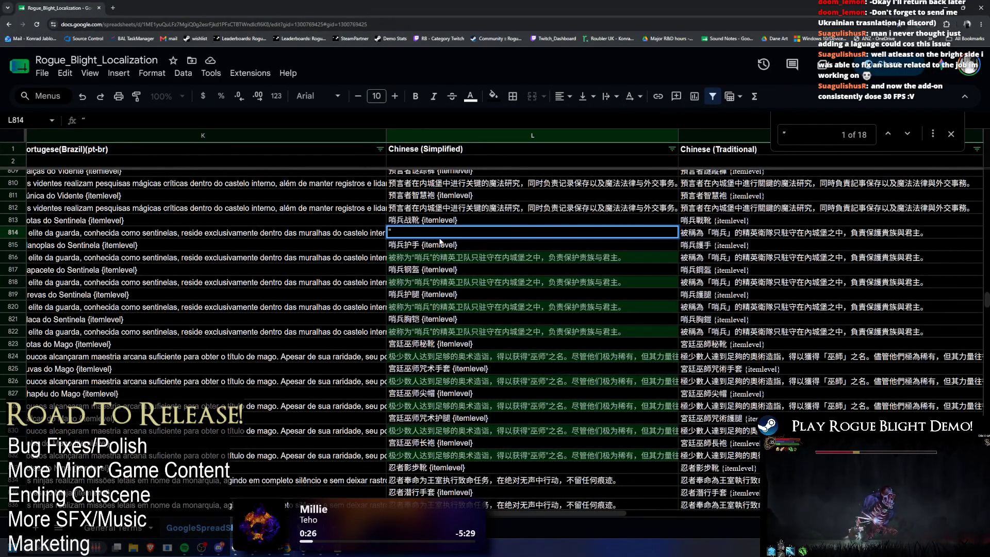
key(ctrl+f)
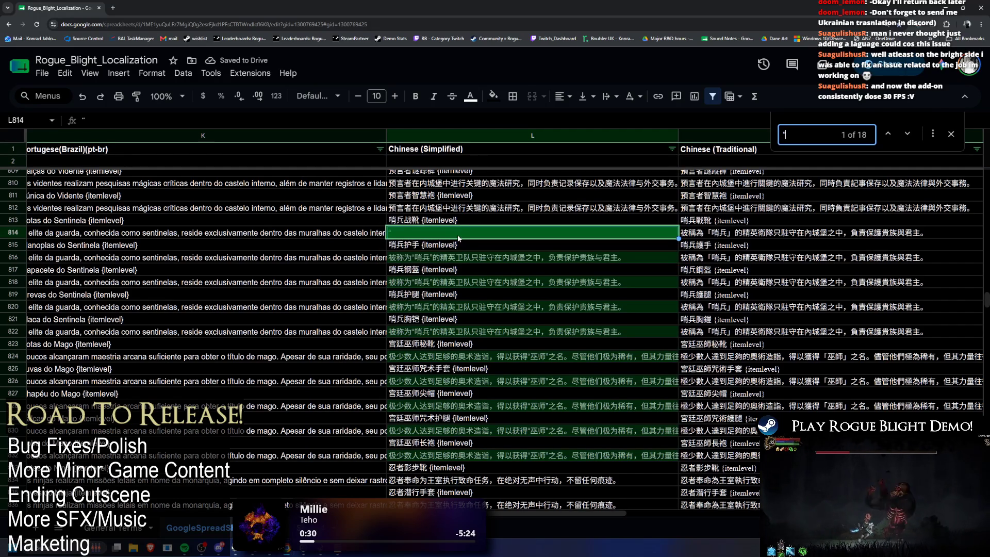
double_click(576, 361)
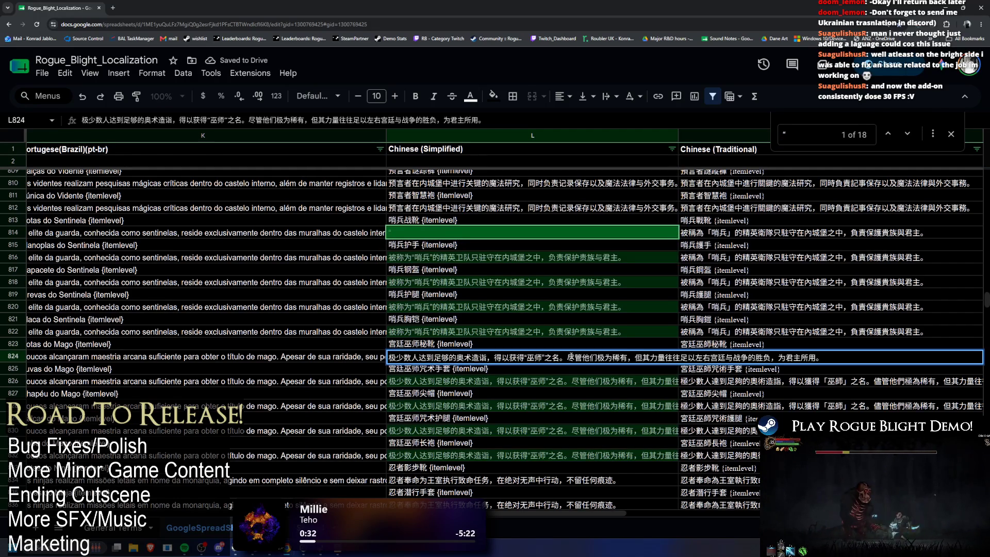
click(438, 237)
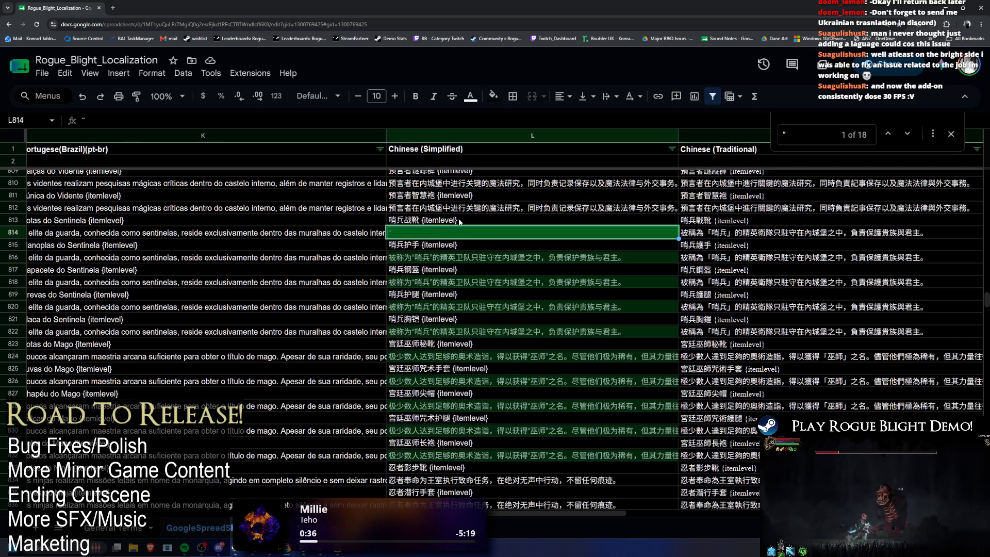
key(Delete)
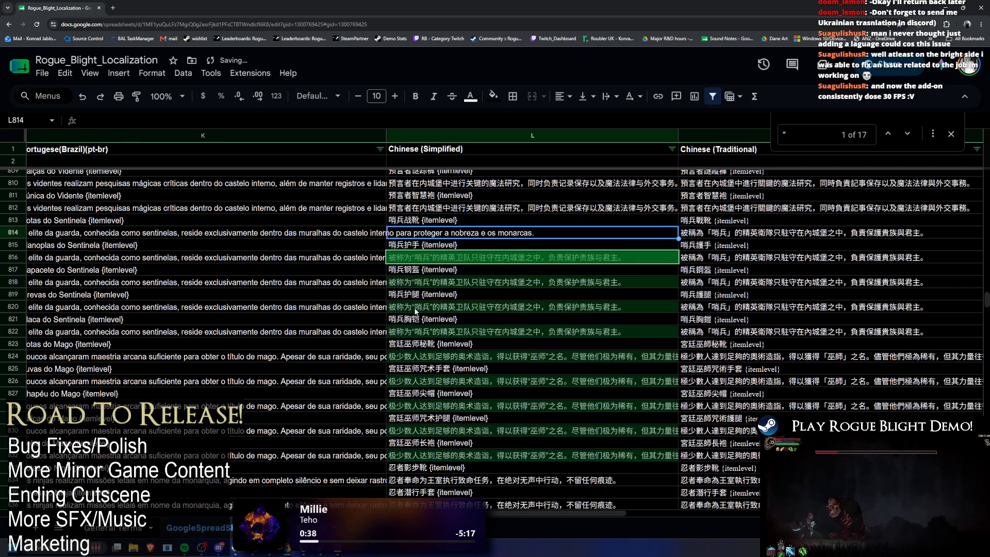
key(ctrl+z)
key(alt+Tab)
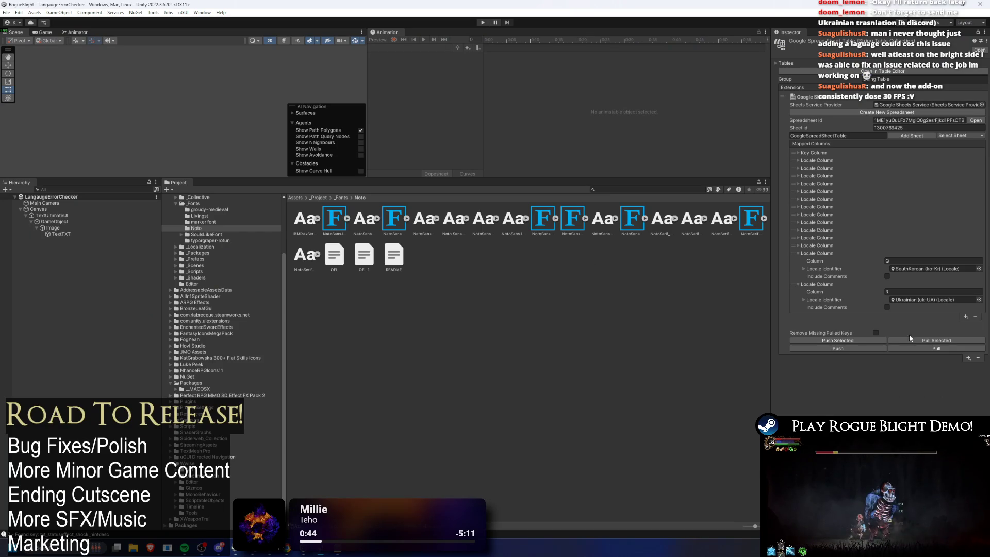
Pull the sheet strings, run the game until 桑德羅的堡壘 shows, and pause to read the log
click(916, 349)
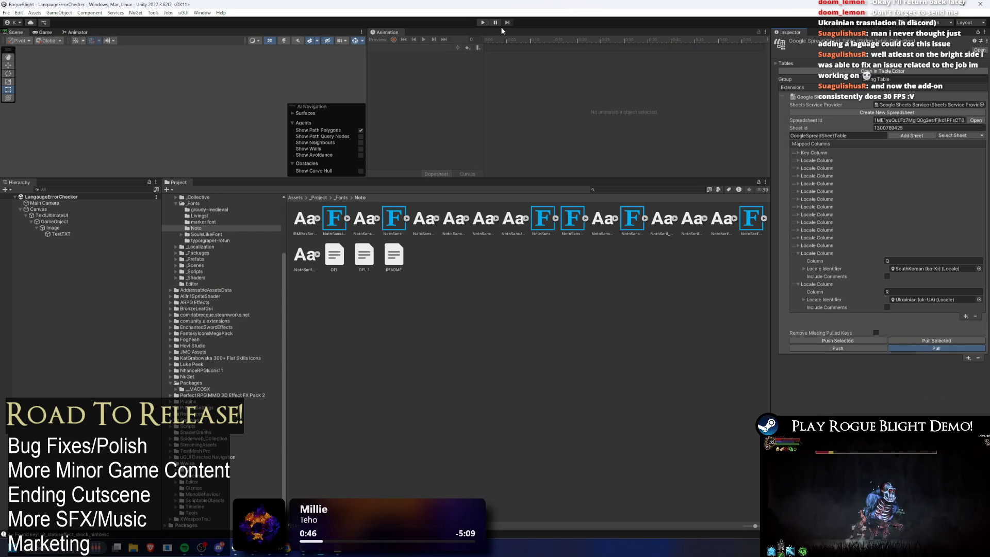
click(483, 22)
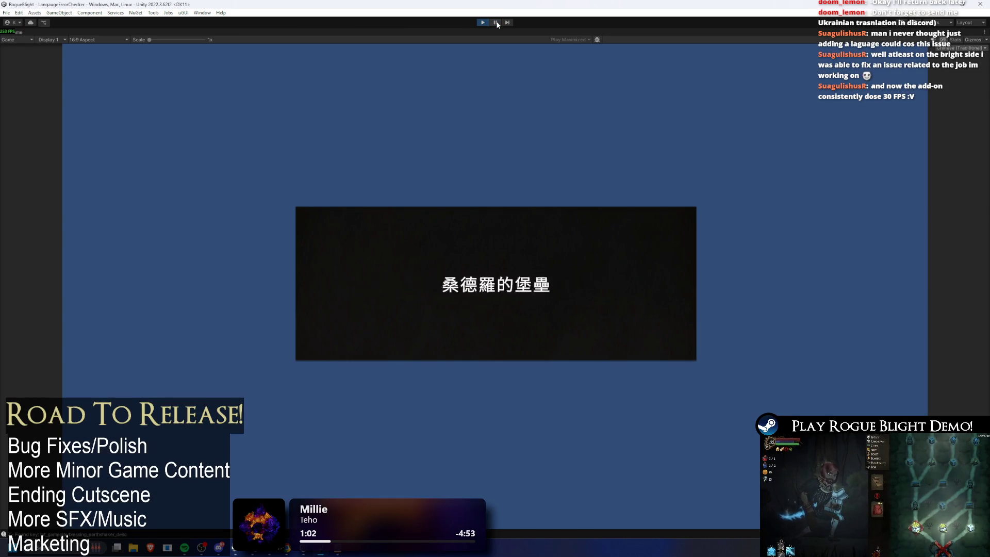
click(496, 21)
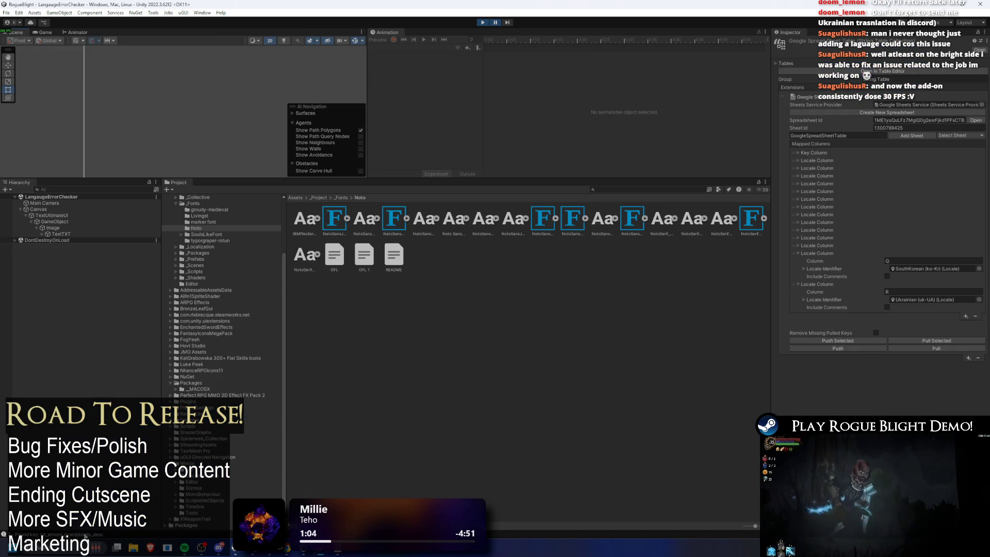
click(495, 22)
scroll(225, 245, up, 10)
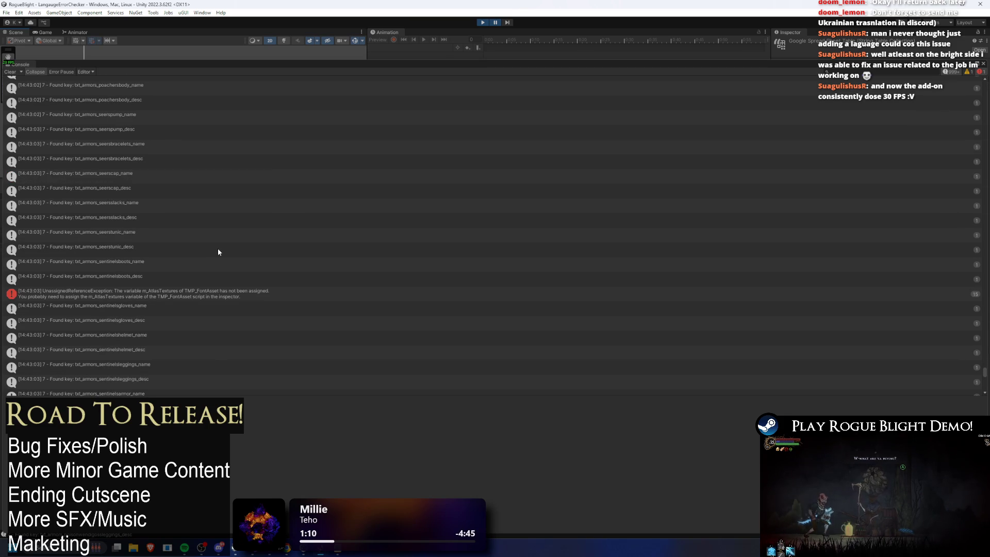
Stop the game, search the Project for 'google', and pull the sheet strings again
double_click(21, 64)
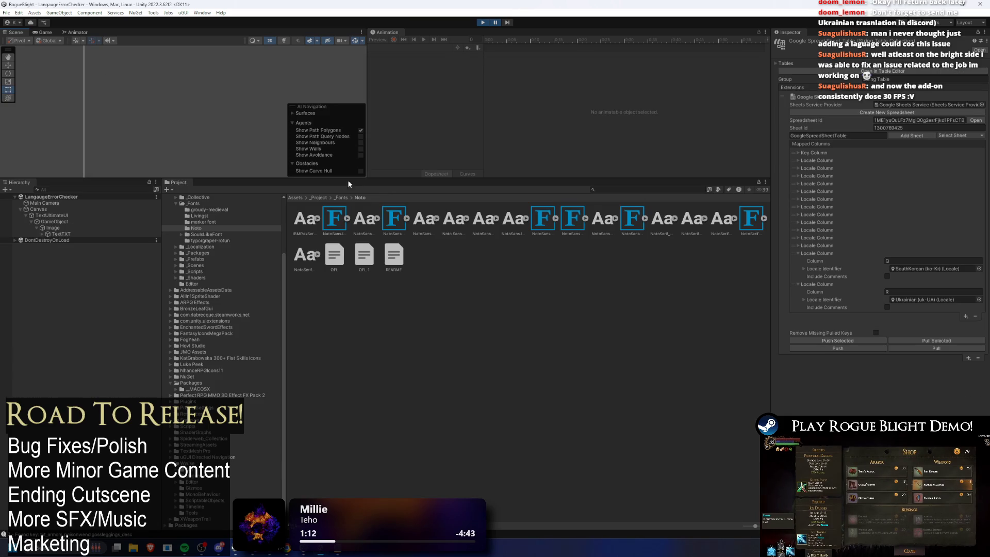
click(484, 23)
click(626, 190)
text(oogle)
click(937, 351)
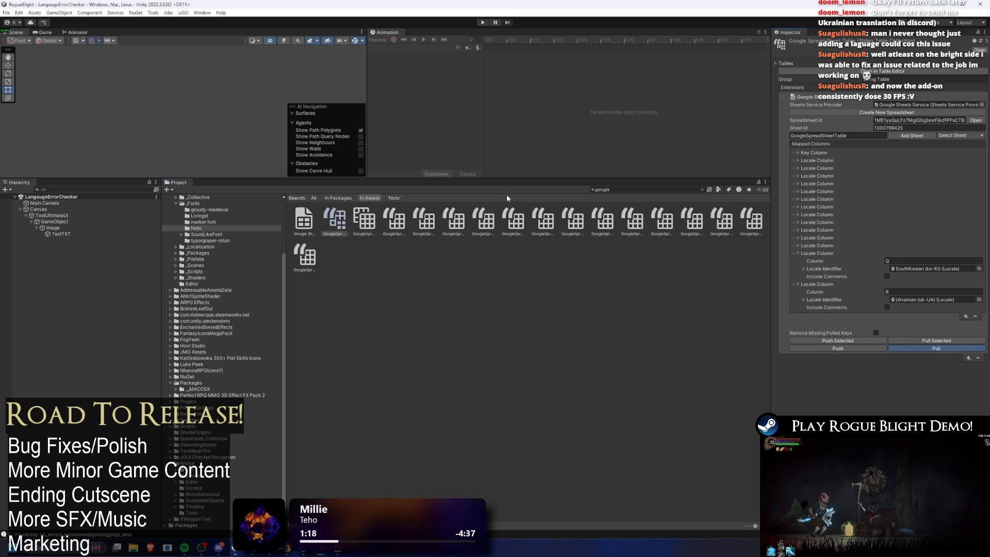
Test-run until Desafío Semanal shows and inspect the missing font atlas error, then return to Sheets
click(485, 21)
click(484, 23)
click(479, 23)
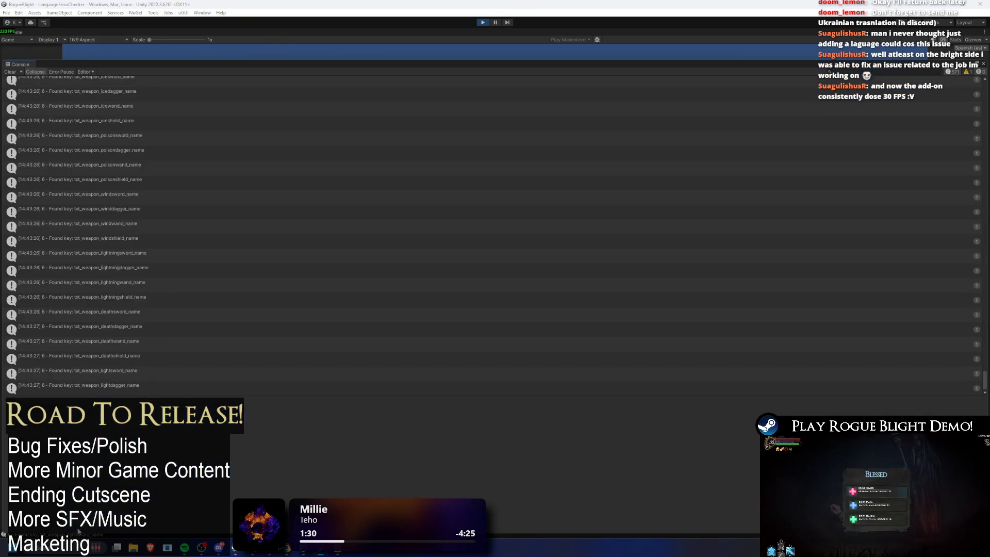
drag(346, 530, 346, 59)
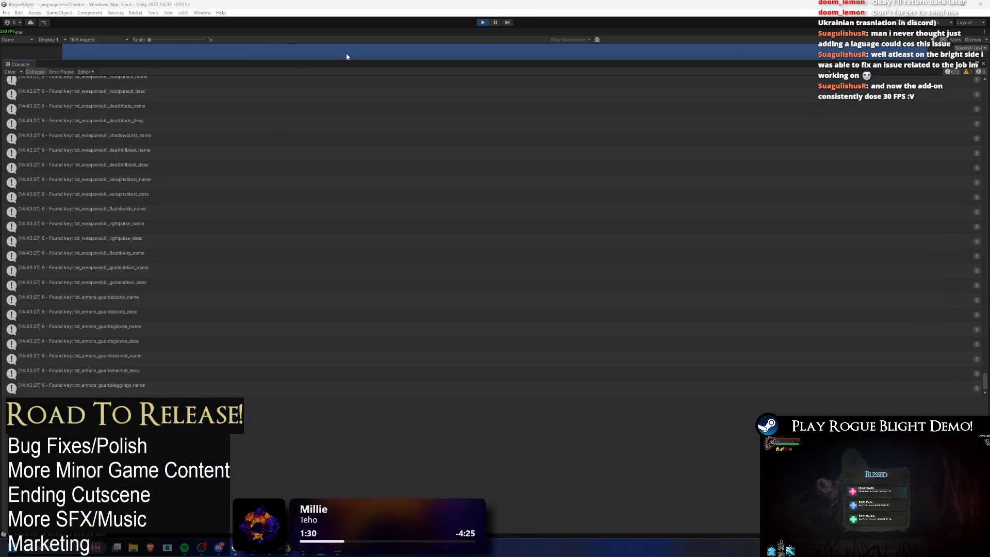
click(496, 24)
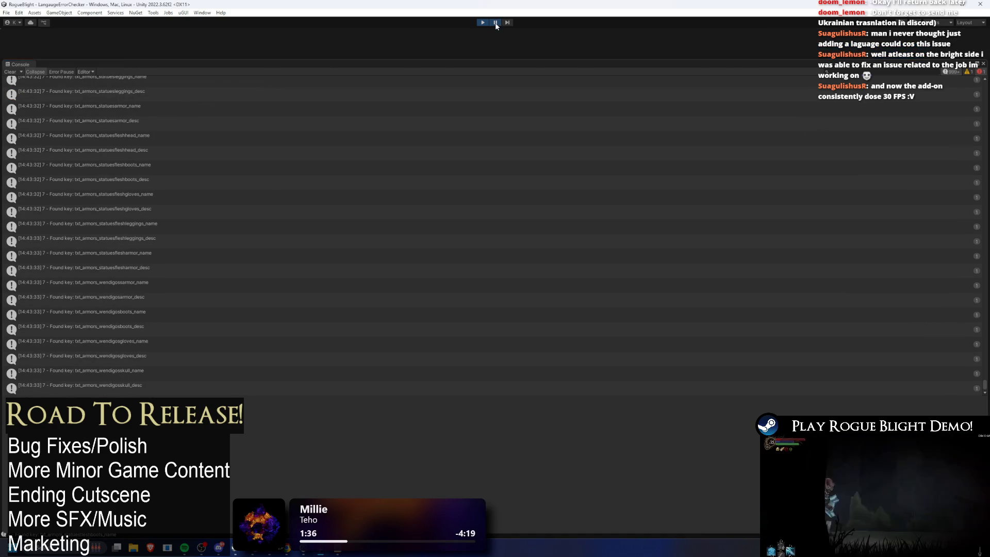
scroll(356, 184, up, 10)
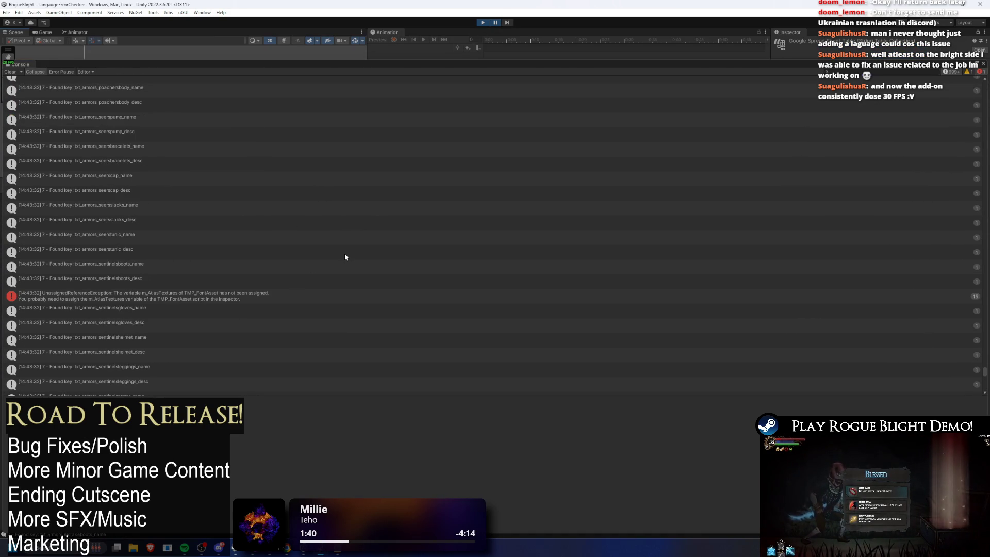
click(283, 286)
click(279, 303)
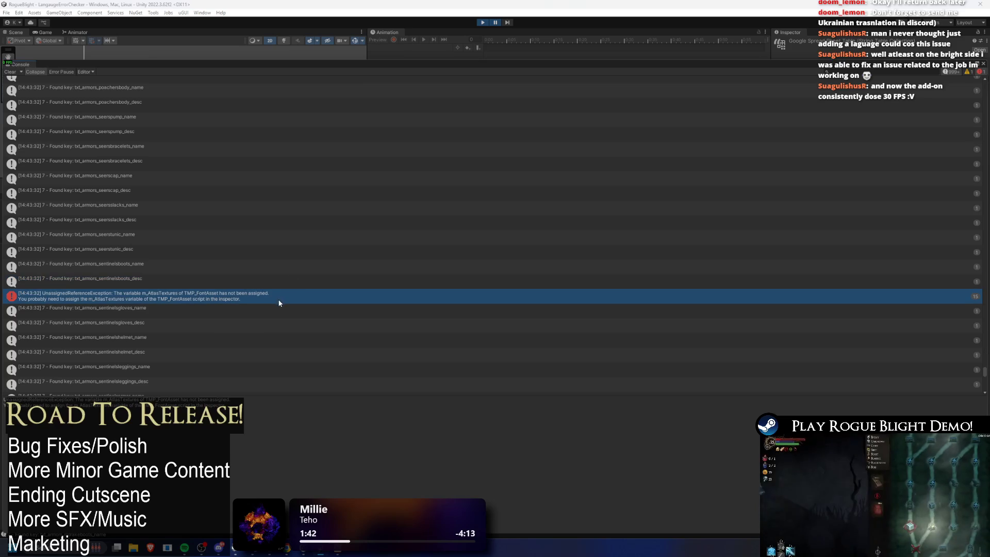
click(483, 22)
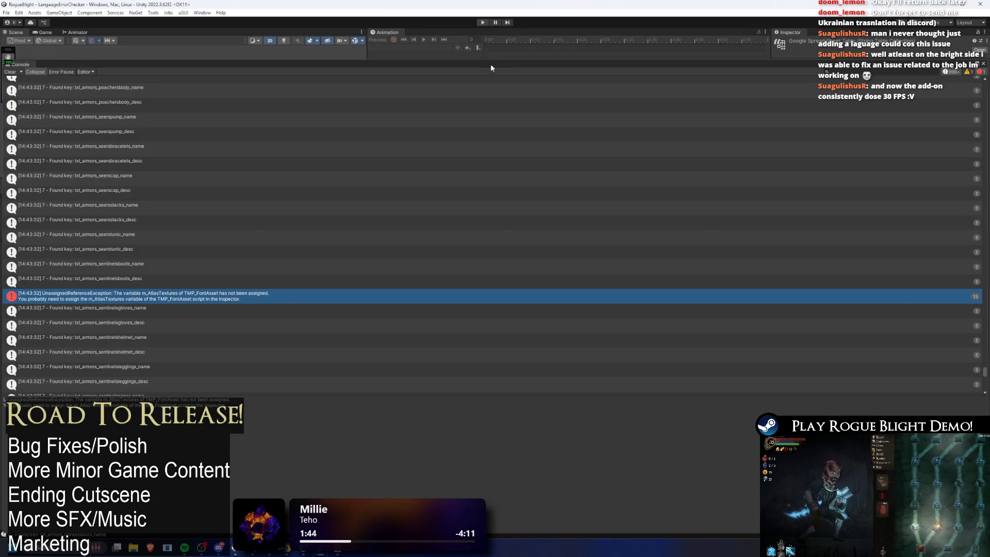
key(alt+Tab)
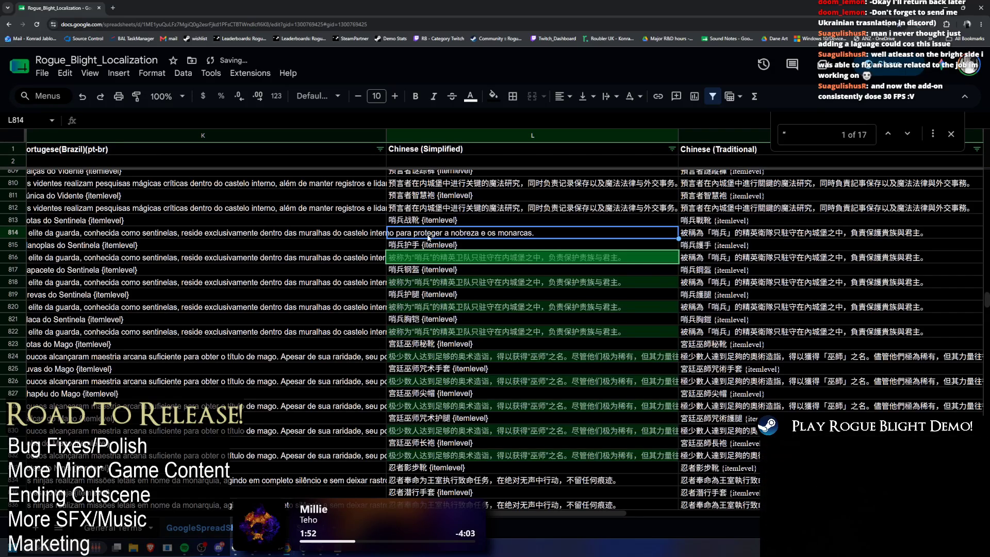
Clear L814's quote marks, scroll through Unity's found-key log, and return to the sheet
key(Delete)
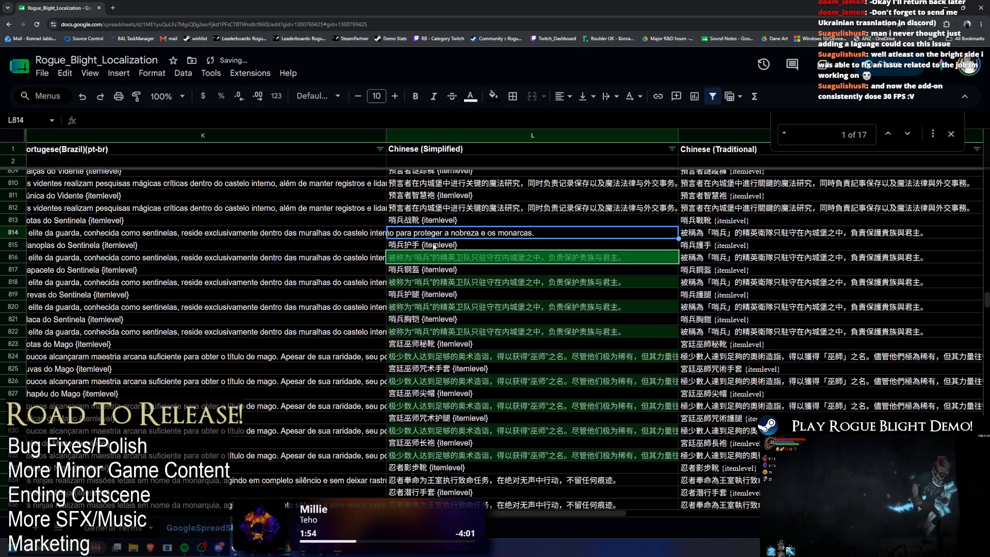
key(alt+Tab)
scroll(265, 321, down, 10)
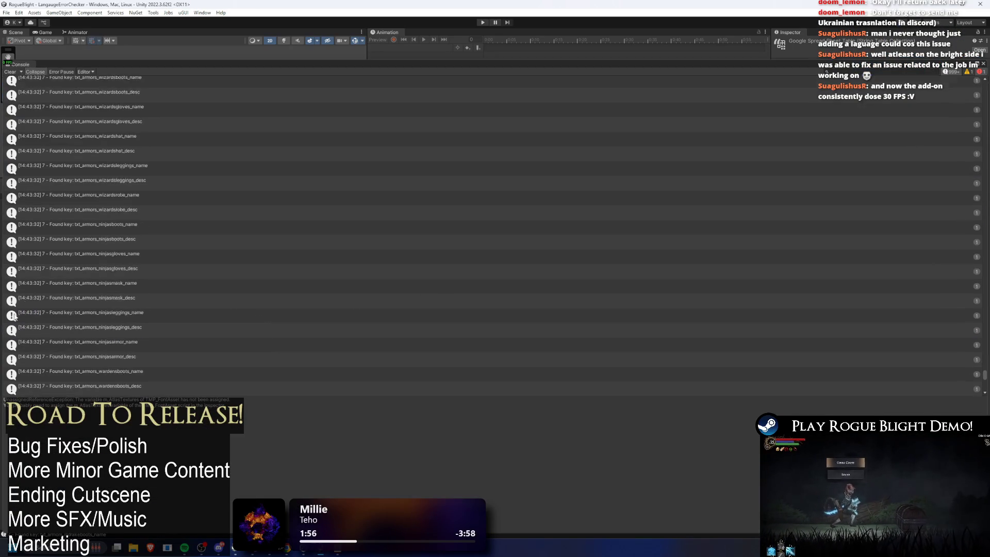
scroll(442, 248, down, 15)
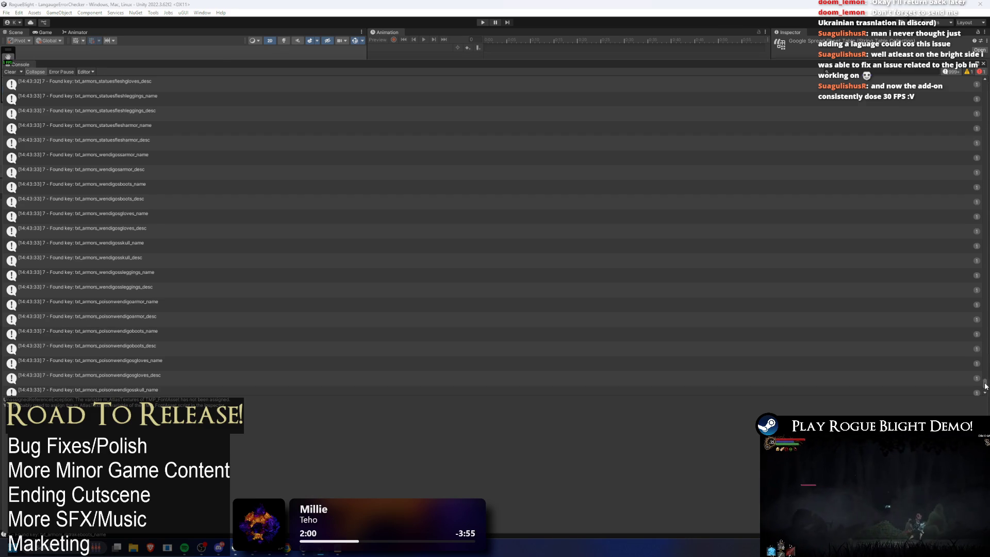
scroll(938, 392, down, 3)
key(alt+Tab)
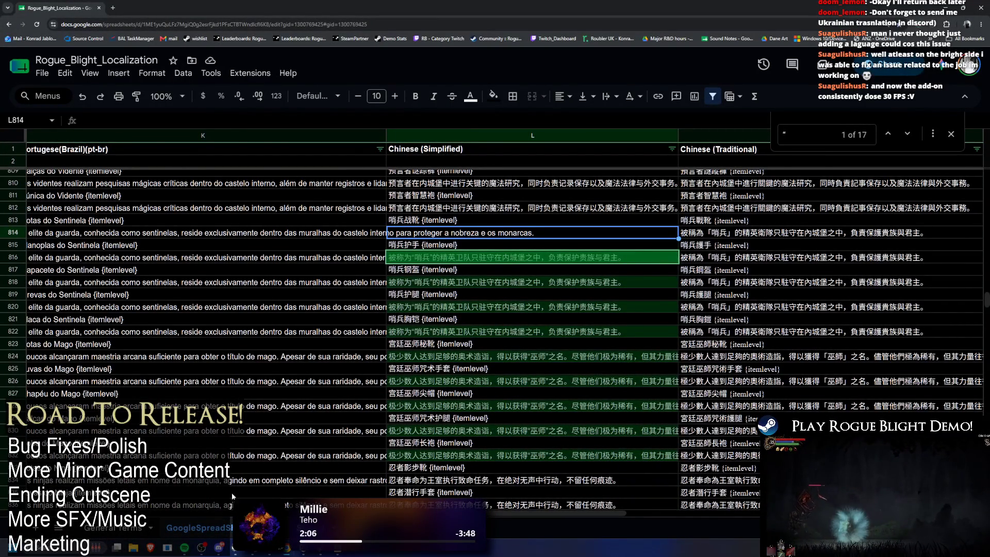
Copy the banned character 錄 from B3 and search the translations for it
click(268, 527)
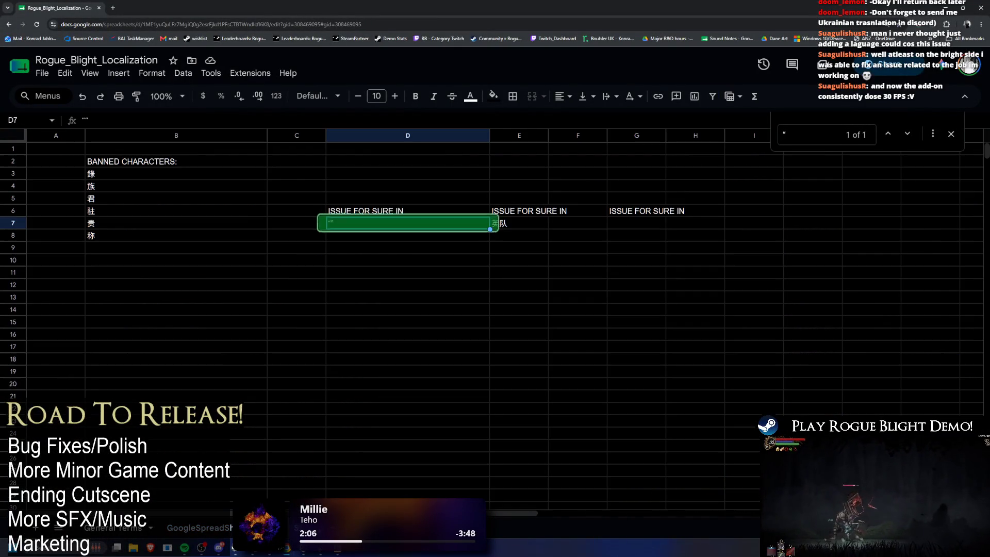
click(108, 174)
key(alt+Tab)
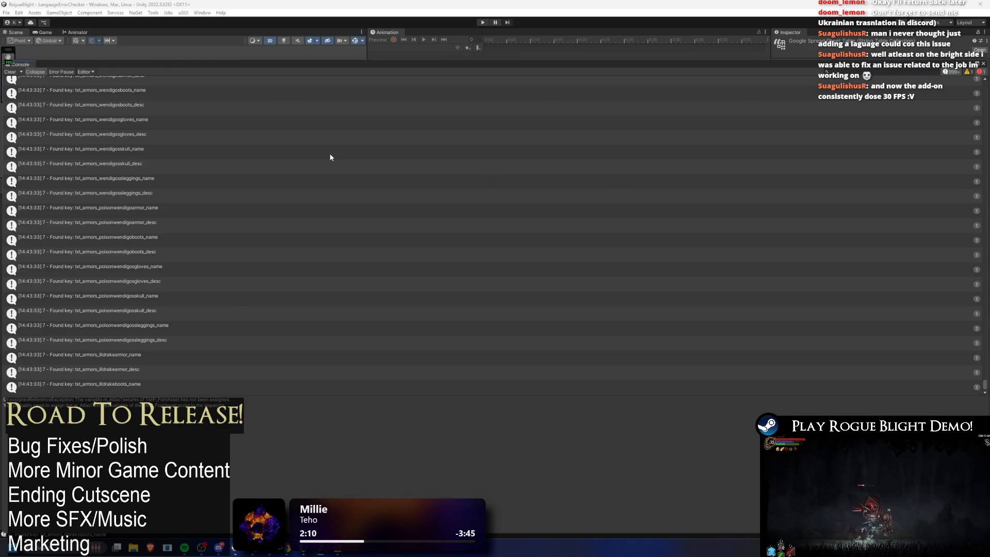
key(alt+Tab)
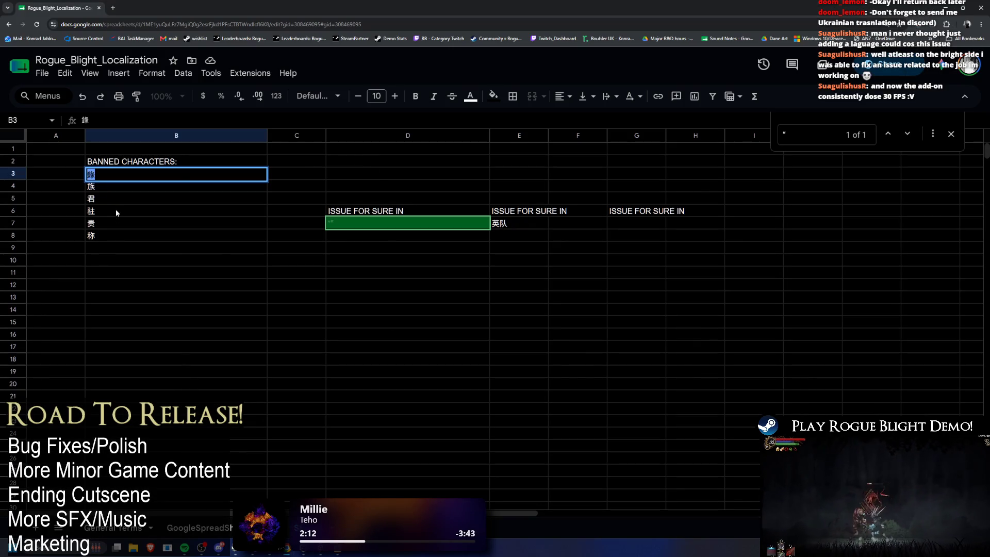
key(ctrl+shift+Page_Down)
key(ctrl+f)
text(錄)
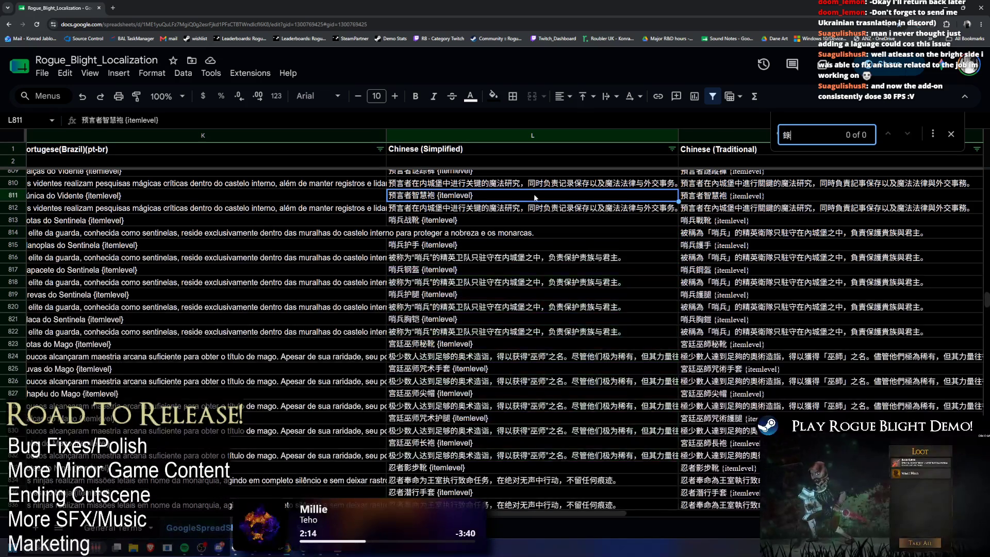
key(alt+Tab)
key(alt+Tab)
key(ctrl+shift+Page_Up)
Search the translations for 族 and copy L816's guard description
click(110, 189)
key(ctrl+shift+Page_Down)
click(445, 245)
key(ctrl+f)
text(族)
click(447, 257)
key(ctrl+c)
Paste the guard description into L814 after undoing a stray paste into L813
click(550, 221)
key(ctrl+v)
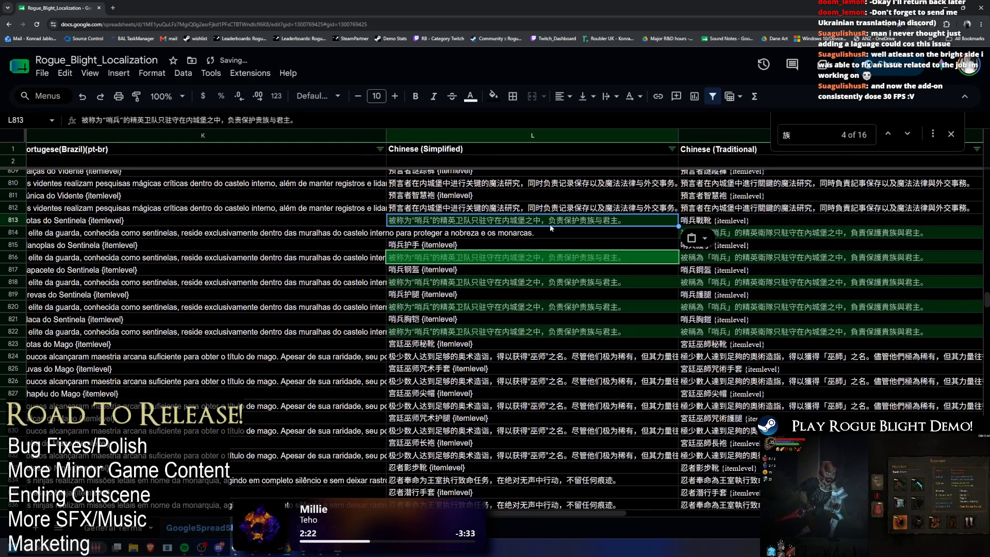
key(ctrl+z)
click(546, 232)
key(ctrl+v)
double_click(438, 234)
key(ctrl+a)
key(alt+Tab)
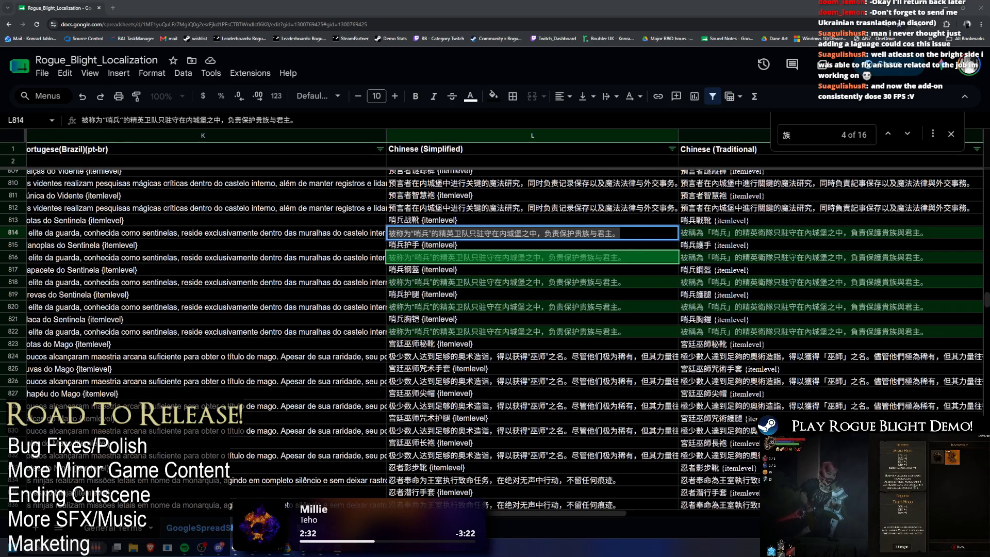
key(alt+Tab)
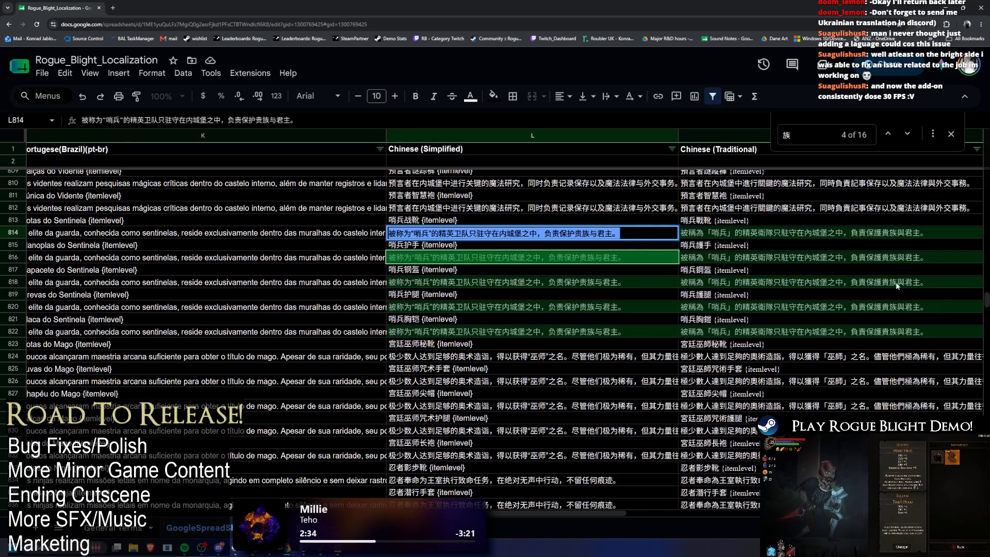
key(alt+Tab)
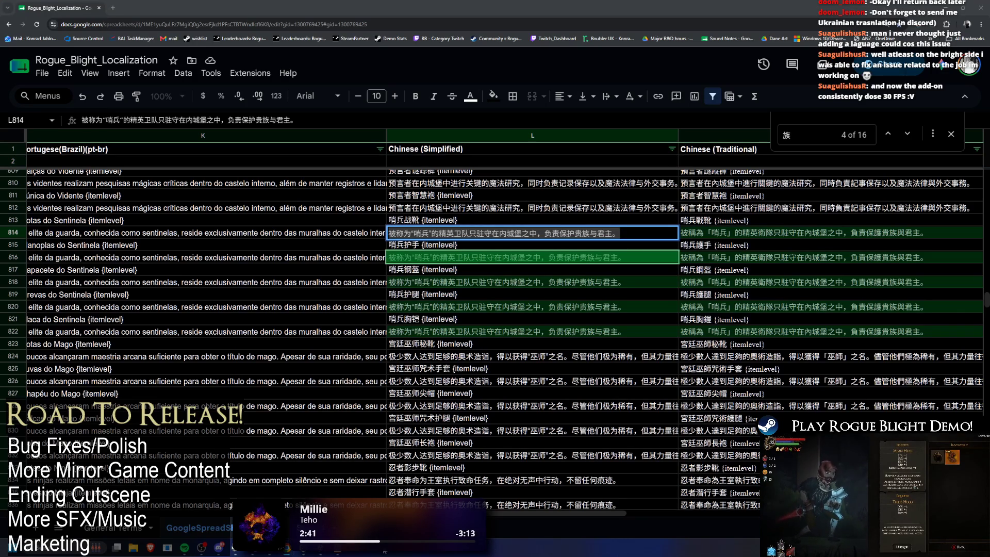
Paste the corrected Simplified Chinese sentence into L816, L818, L820 and L822
click(119, 527)
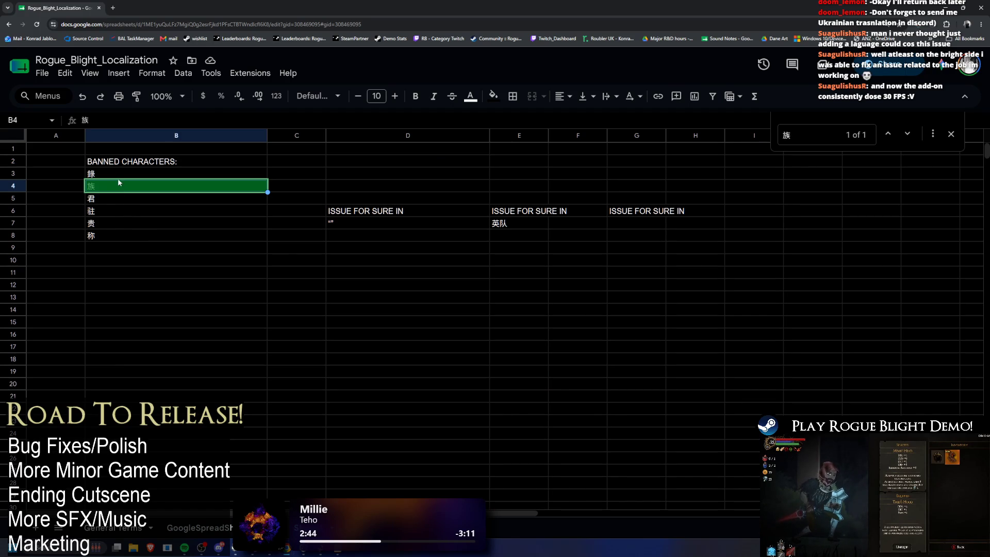
drag(118, 173, 117, 236)
key(ctrl+c)
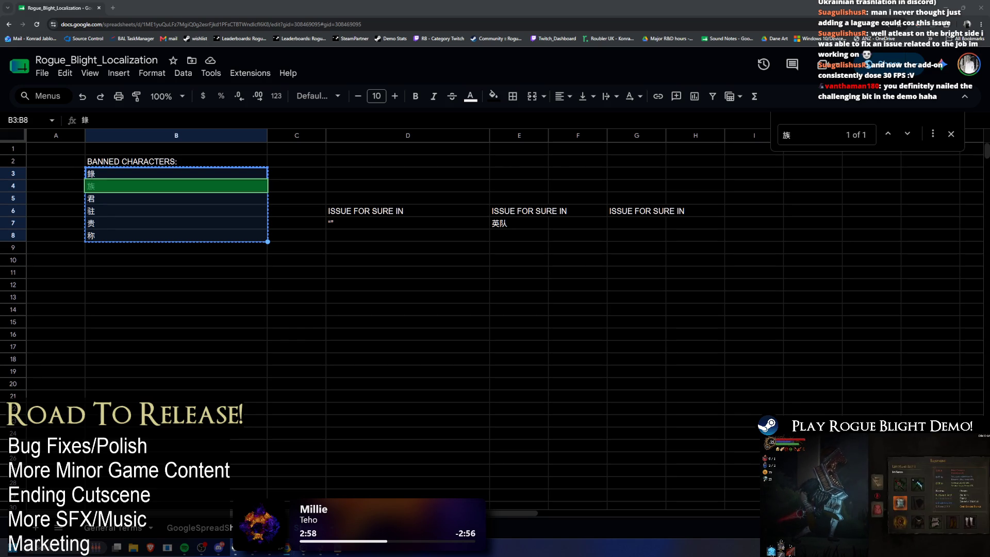
key(ctrl+shift+Page_Down)
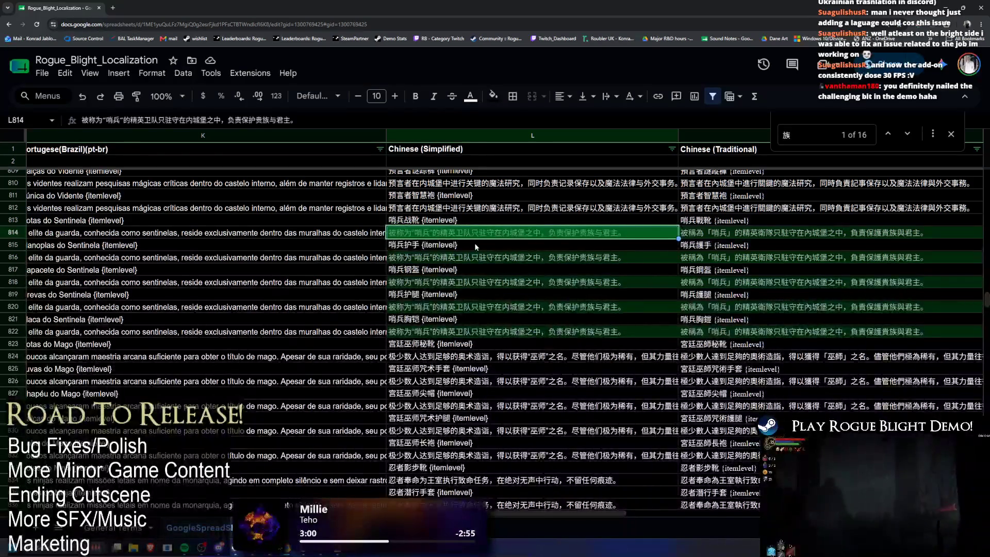
click(574, 261)
key(ctrl+v)
click(567, 282)
key(ctrl+v)
click(563, 307)
key(ctrl+v)
click(561, 332)
key(ctrl+v)
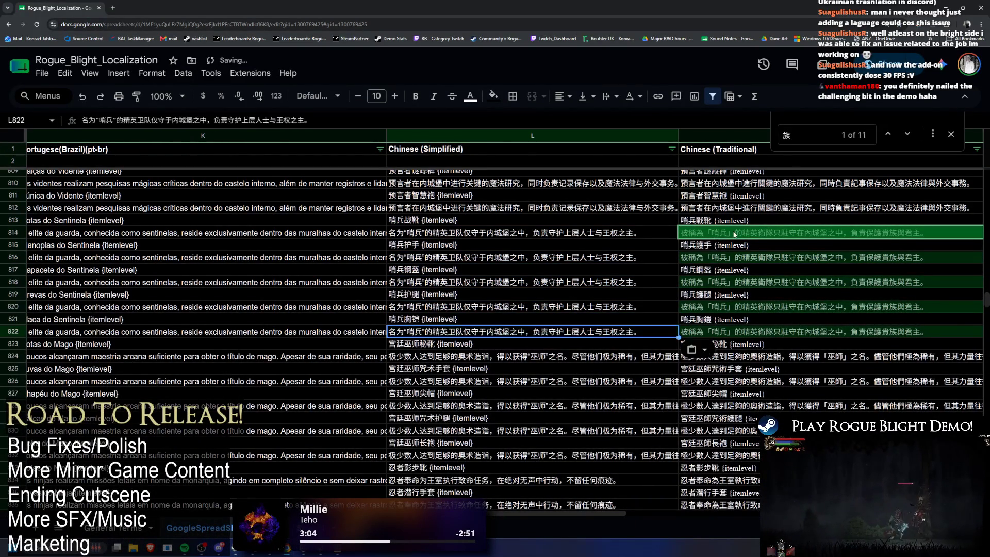
Reword M814 to 上層人士與王權之主 and paste it into M816, M818, M820 and M822
key(ctrl+f)
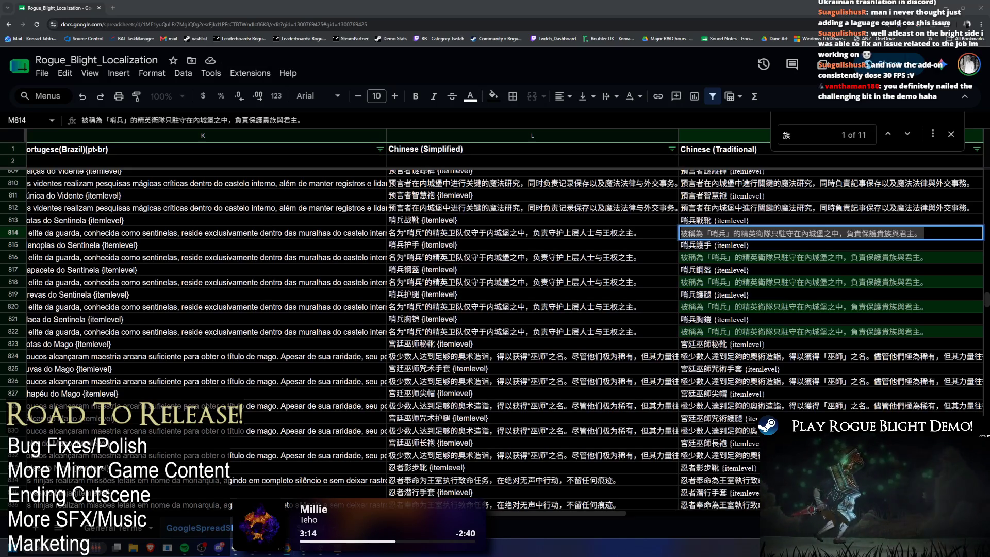
key(ctrl+v)
key(Return)
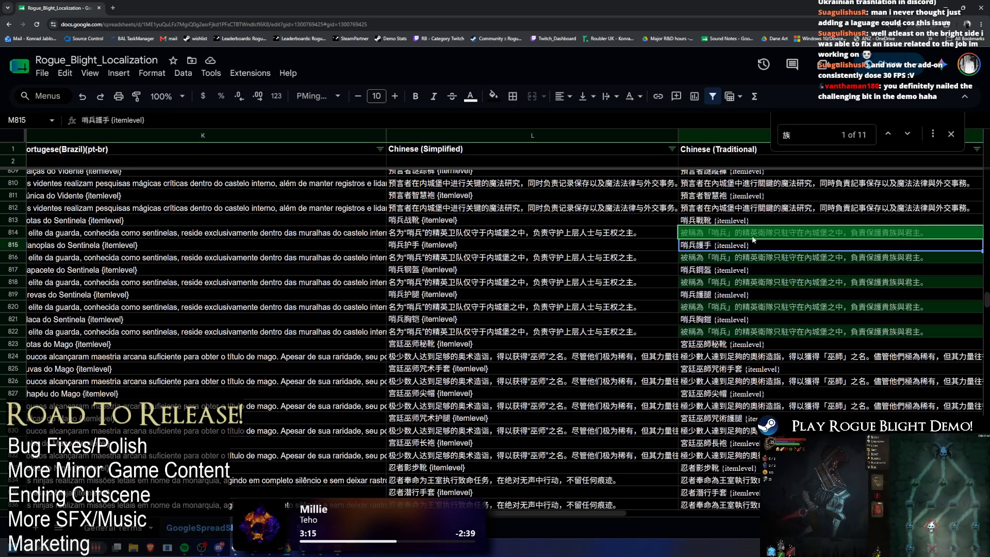
key(Down)
key(ctrl+v)
click(789, 282)
key(ctrl+v)
click(784, 308)
key(ctrl+v)
click(779, 333)
key(ctrl+v)
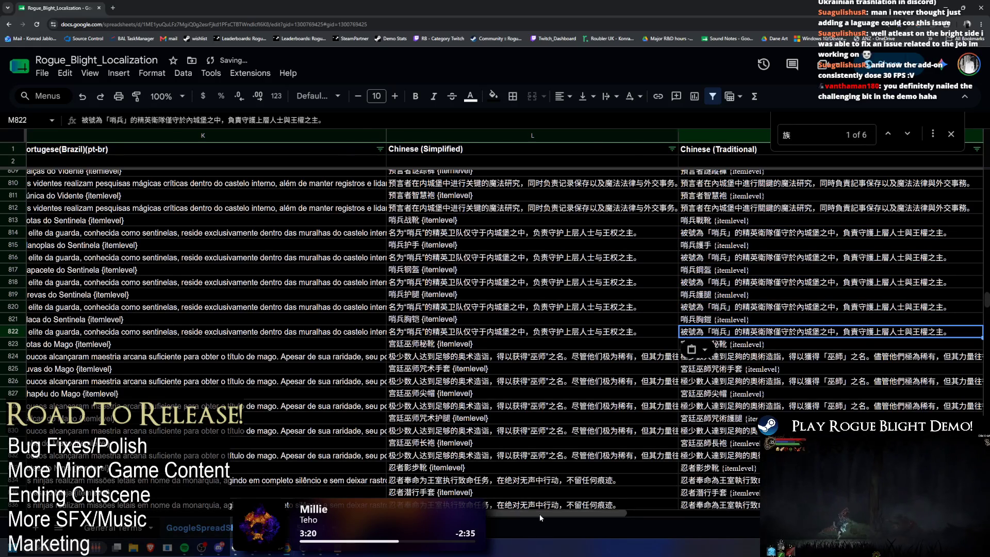
drag(534, 513, 632, 518)
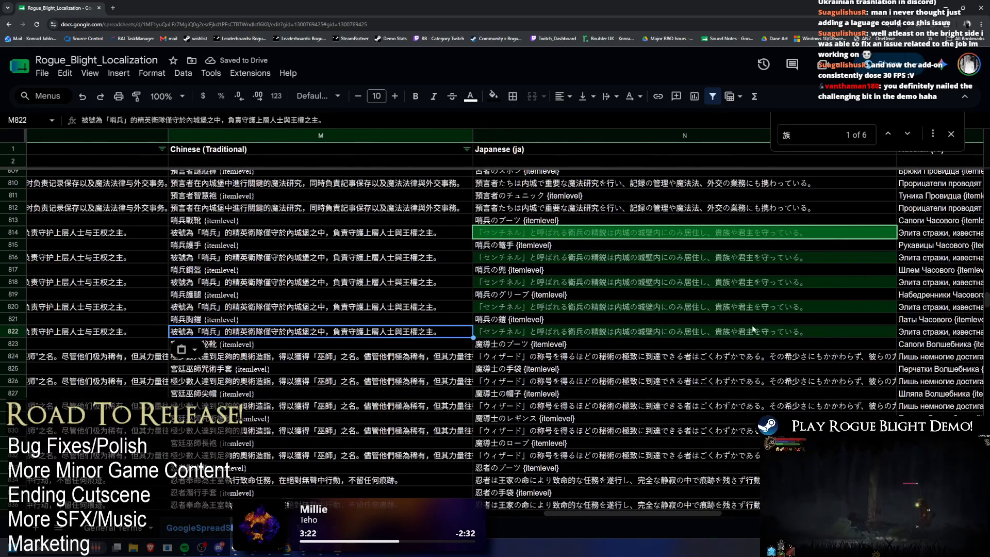
Reword N814 to end 上流階級や統治者を守っている, paste into N816–N822, then search for 階
double_click(773, 237)
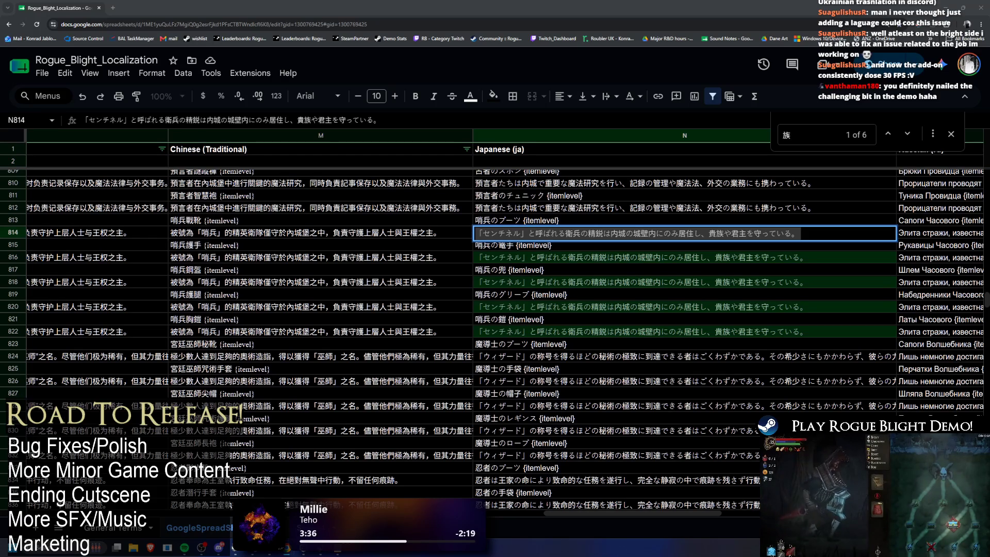
key(ctrl+v)
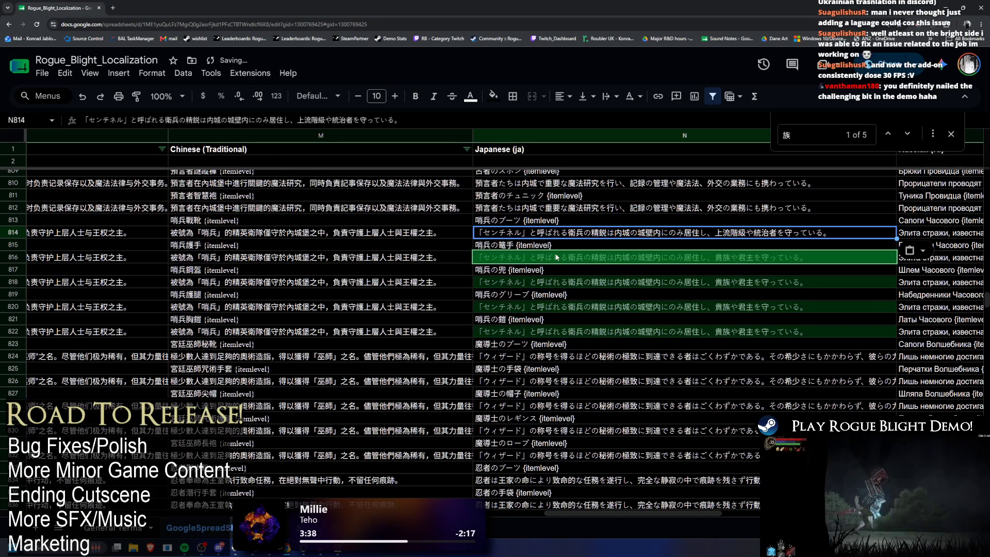
click(557, 257)
key(ctrl+v)
click(713, 286)
key(ctrl+v)
key(ctrl+v)
key(ctrl+v)
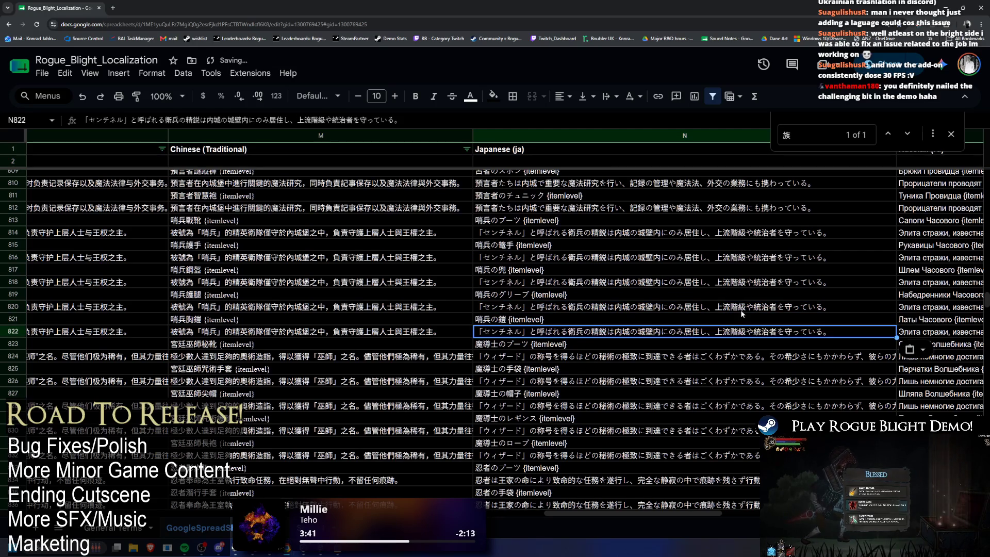
double_click(748, 308)
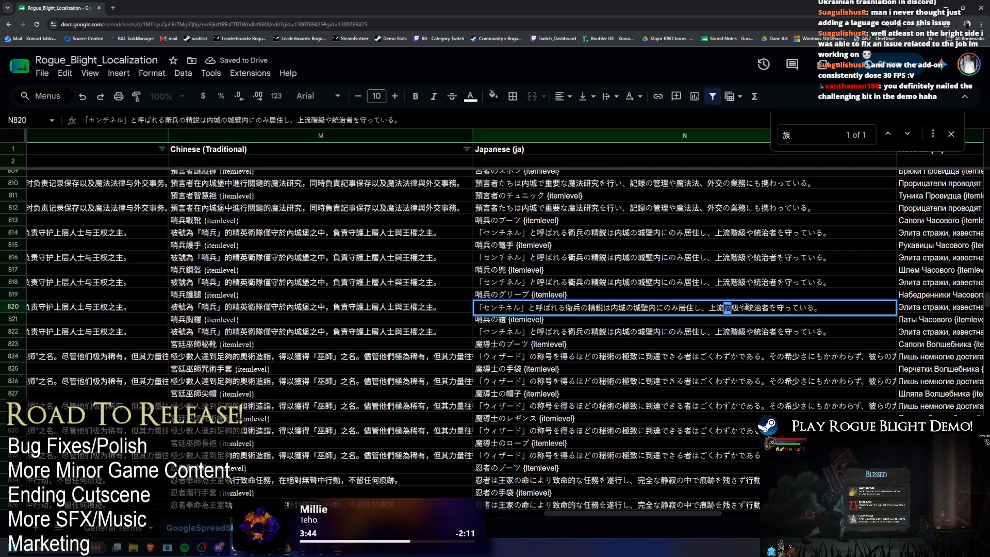
key(ctrl+f)
text(階)
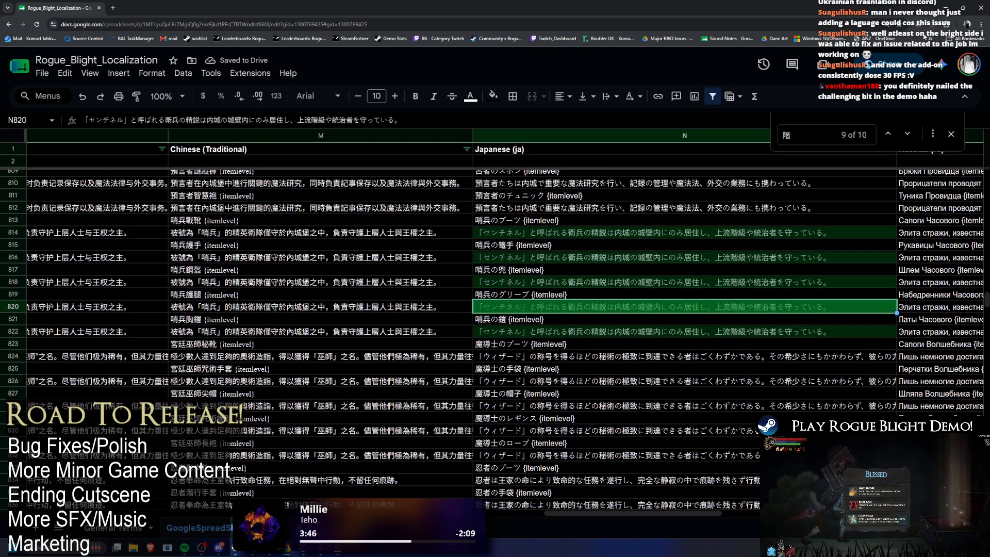
In Unity, restore the editor layout and pull the updated sheet data
key(alt+Tab)
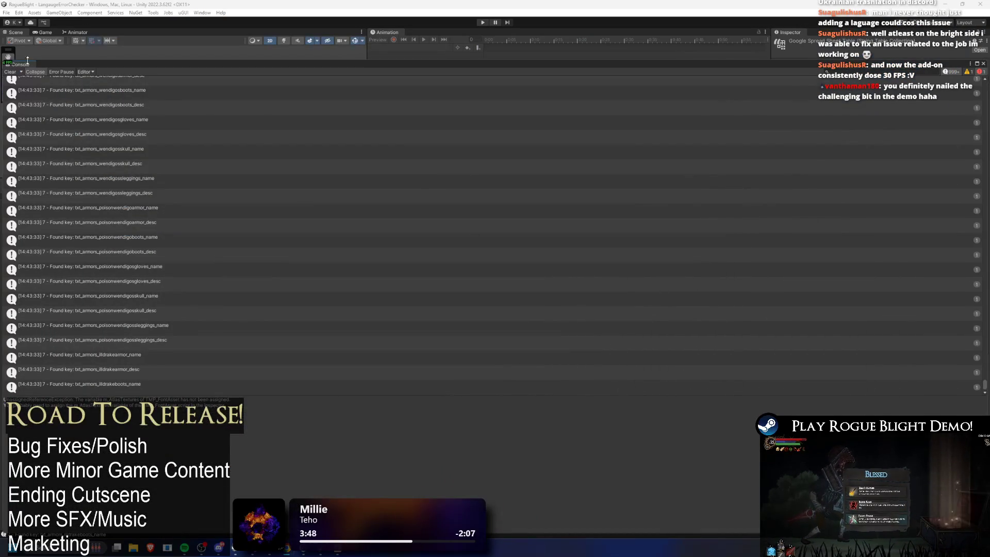
double_click(17, 64)
click(928, 348)
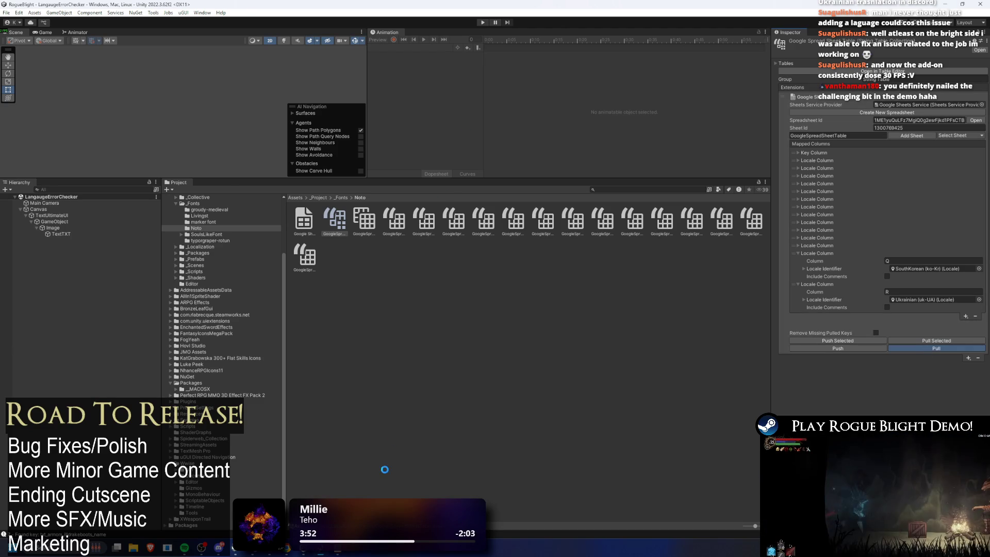
key(alt+Tab)
key(alt+Tab)
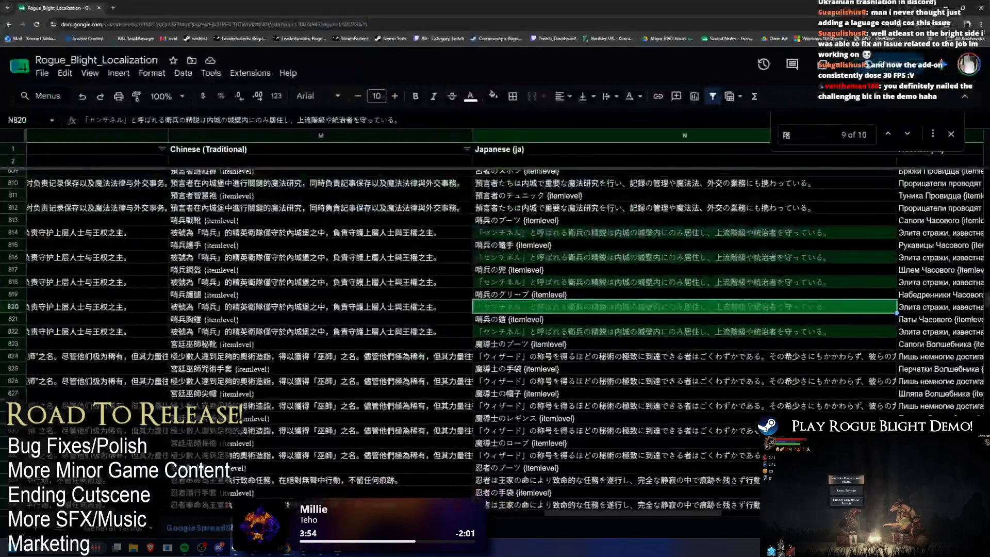
Return to the localization sheet and search it for the banned character 鎧
click(117, 177)
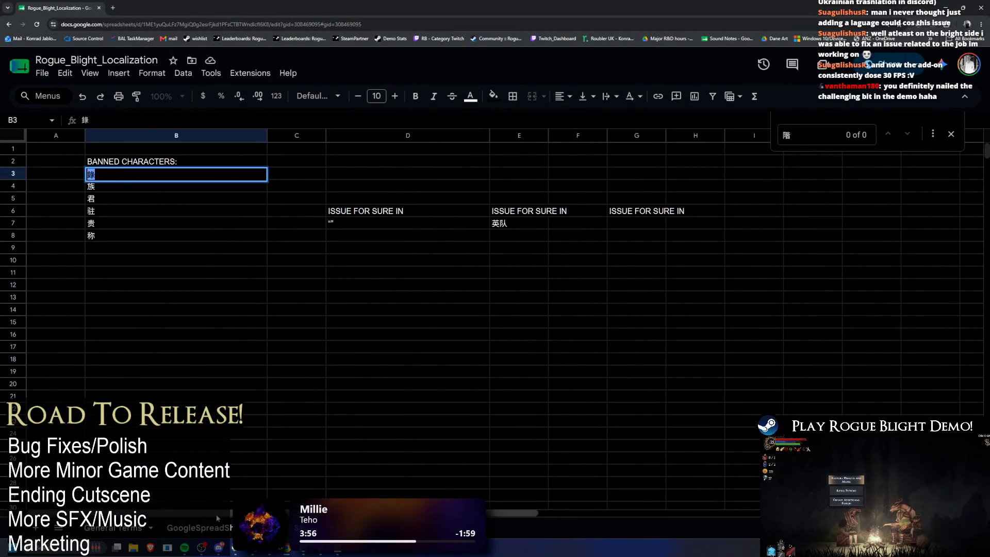
key(ctrl+shift+Page_Down)
click(481, 273)
key(ctrl+f)
text(鎧)
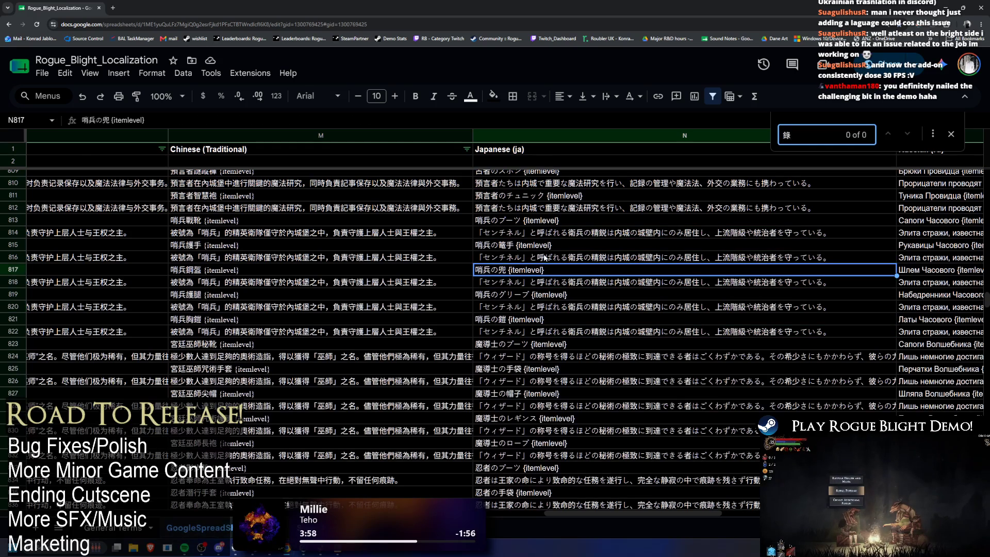
Pick 族 from the banned characters list and search the localization sheet for it
key(ctrl+shift+Page_Up)
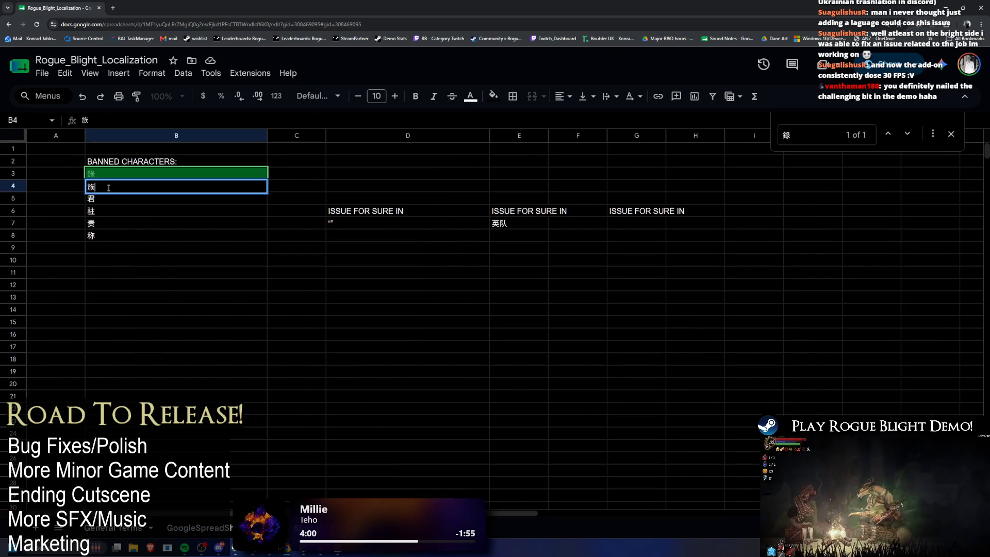
click(226, 525)
key(ctrl+f)
text(族)
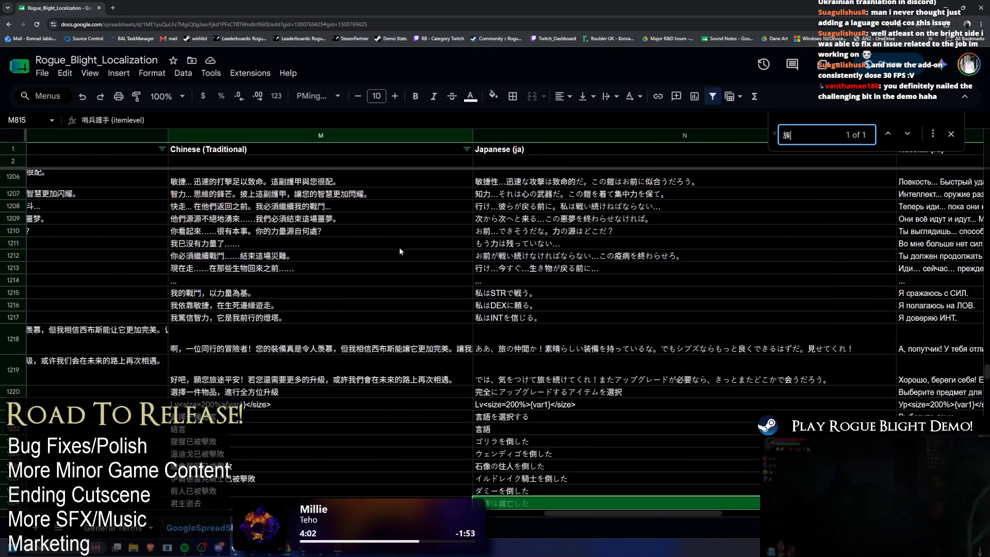
Rewrite N1229 from 王族は滅亡した to 統治の血筋は滅びた, then select 君 in the banned list
click(529, 349)
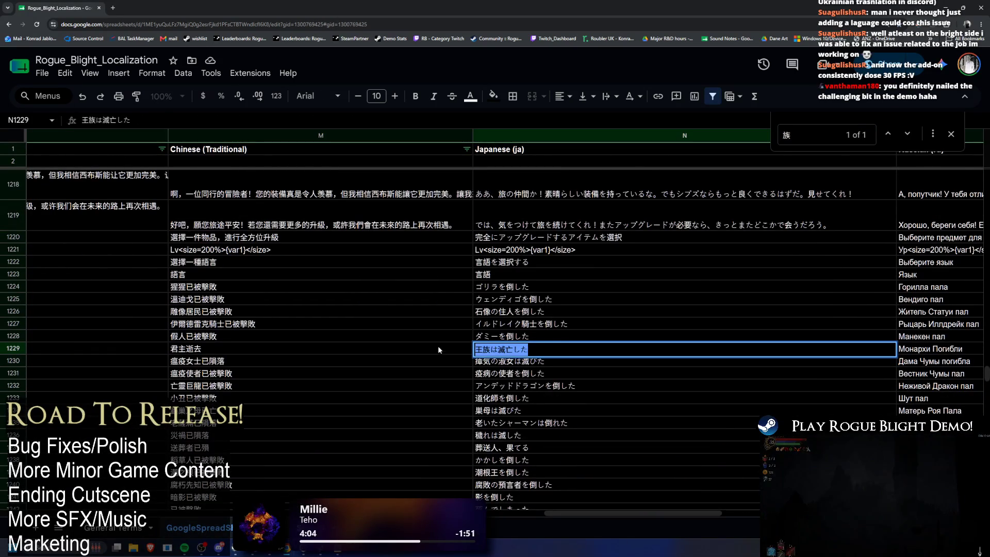
key(Up)
key(Up)
key(Up)
double_click(612, 348)
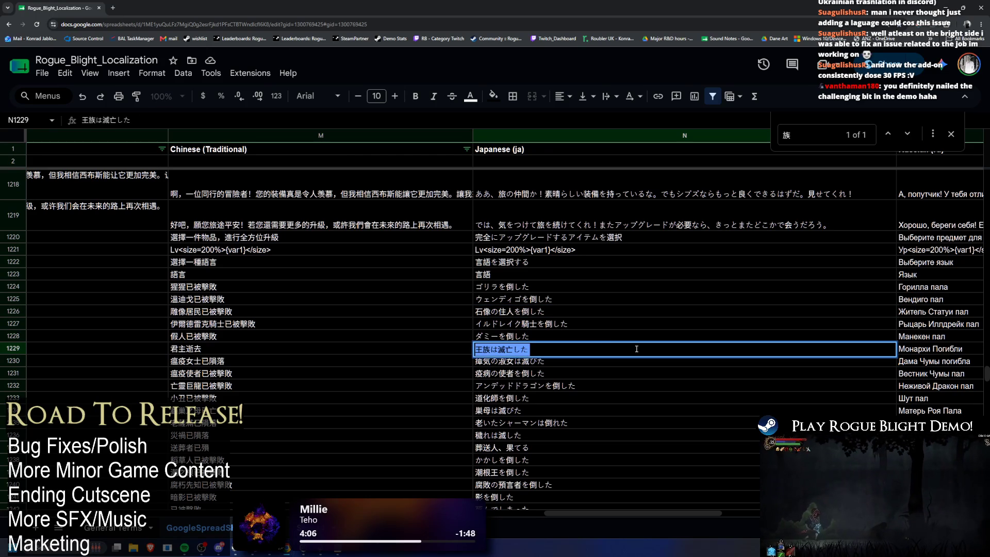
key(alt+Tab)
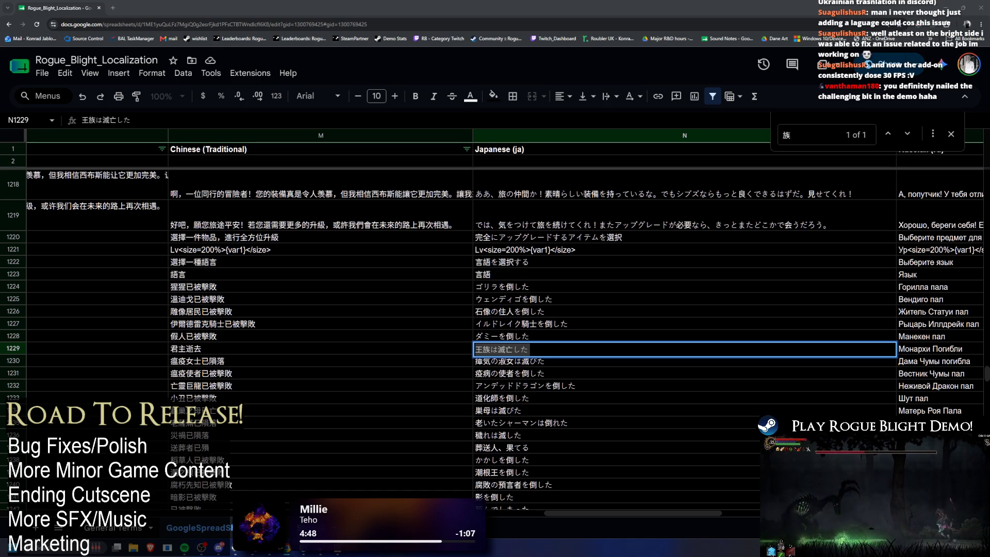
text(統治の血筋は滅びた)
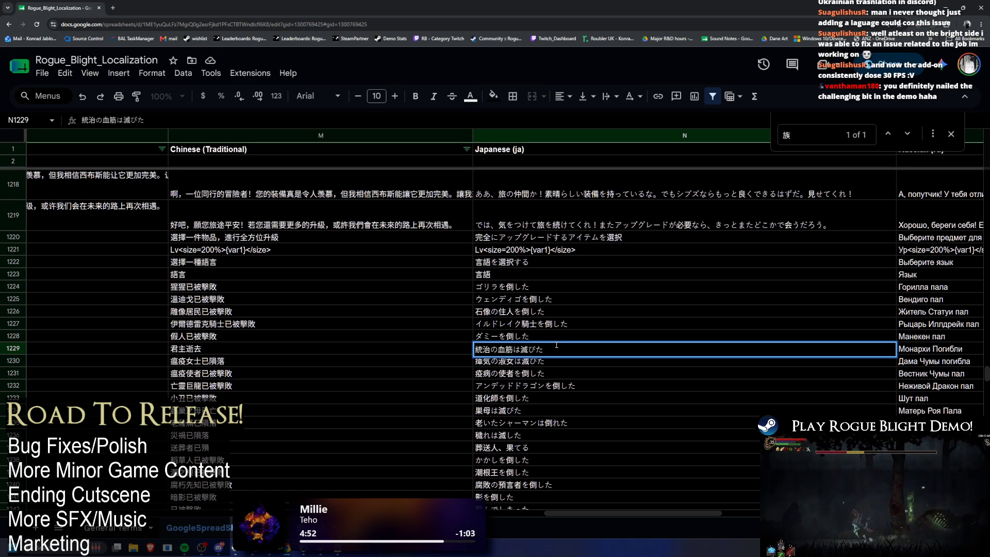
key(Escape)
double_click(562, 352)
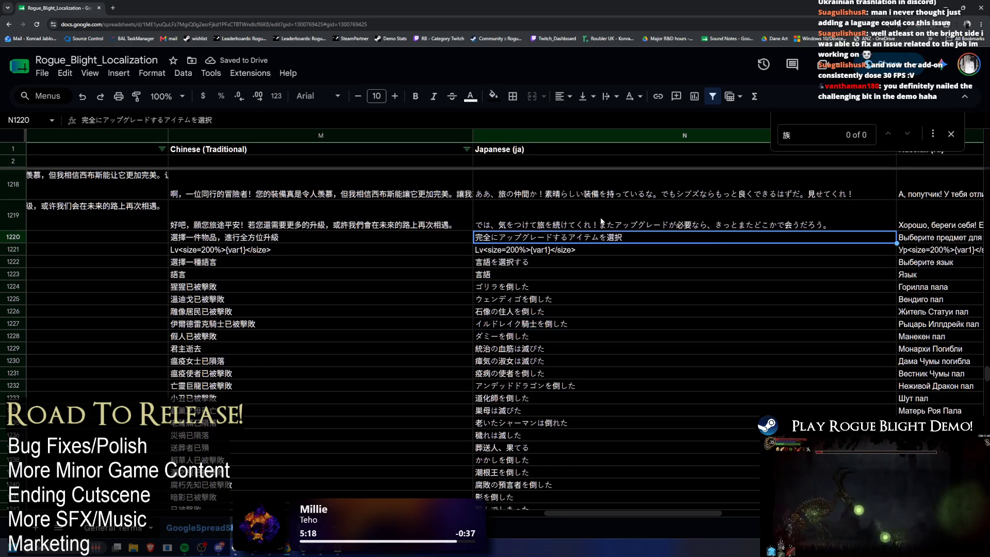
key(ctrl+shift+Page_Down)
click(126, 199)
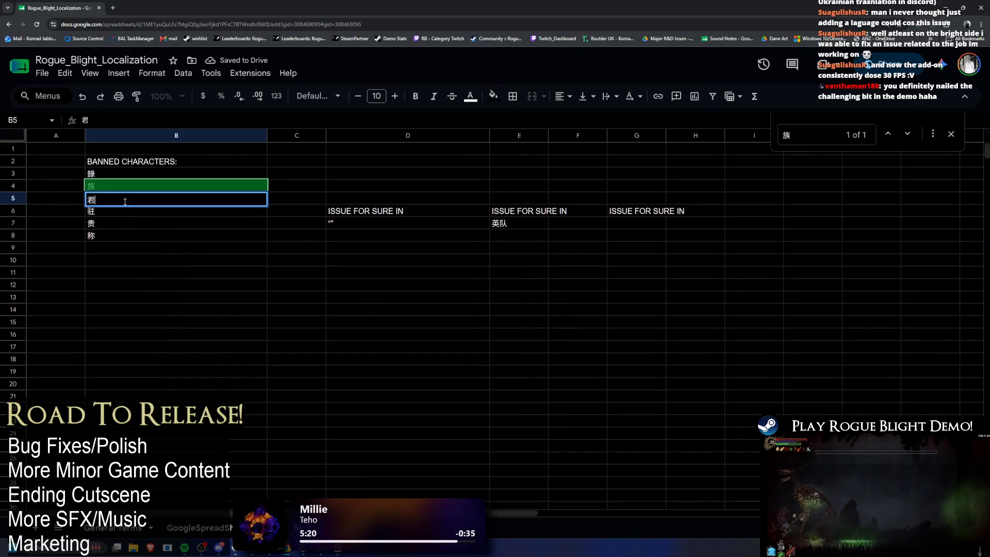
Search the localization sheet for 君 and step back through its matches
key(ctrl+c)
key(ctrl+shift+Page_Up)
key(ctrl+f)
key(ctrl+v)
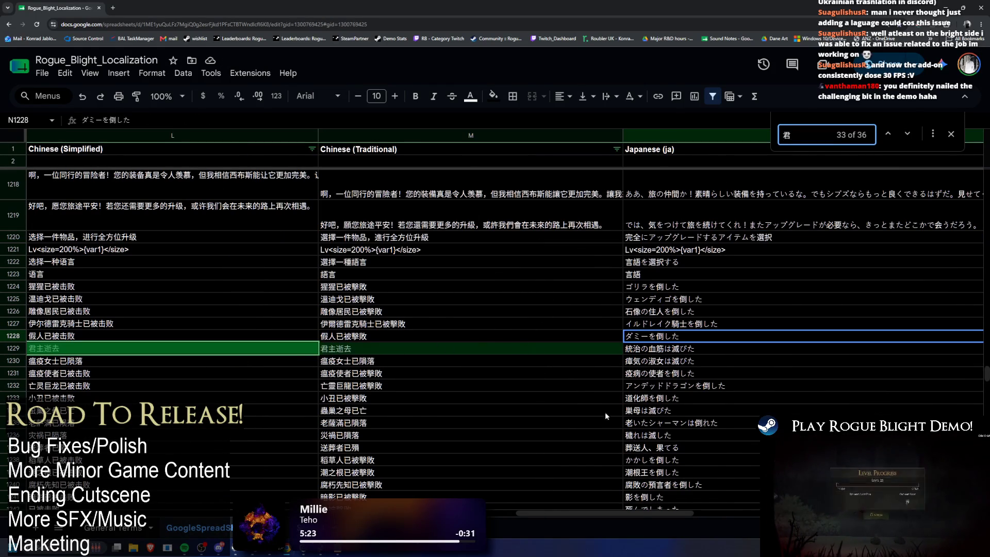
click(604, 475)
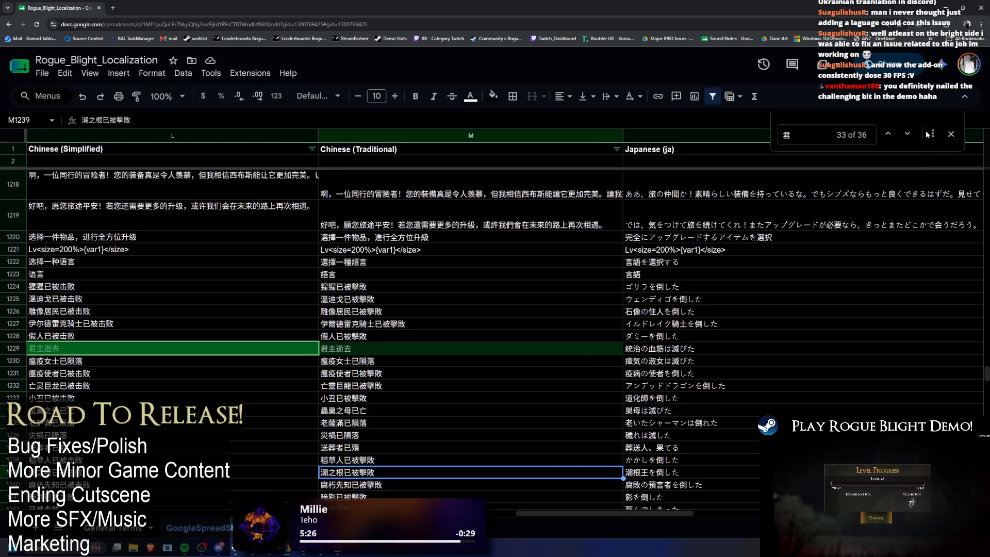
click(892, 135)
click(891, 135)
click(892, 135)
click(892, 135)
Select the row 844 Warden description and highlight the full Simplified Chinese text in L844
scroll(598, 342, up, 3)
scroll(442, 419, up, 3)
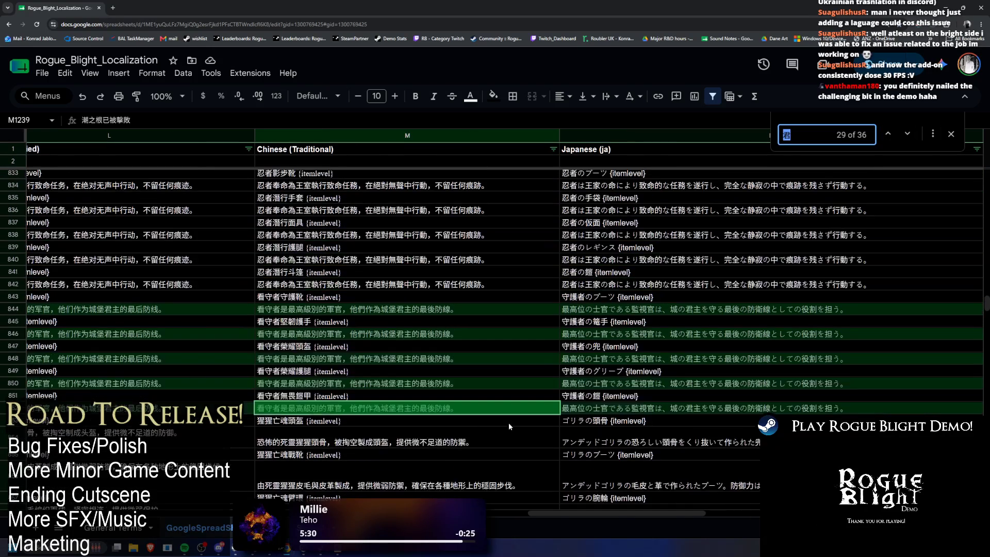
click(393, 311)
key(shift+Left)
key(shift+Left)
key(shift+Left)
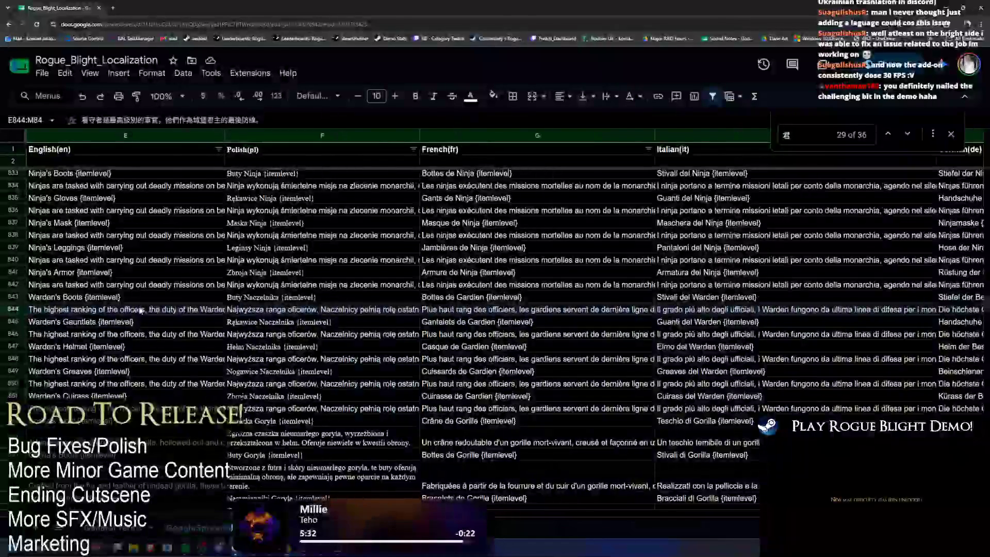
key(shift+Right)
key(shift+Right)
key(shift+Right)
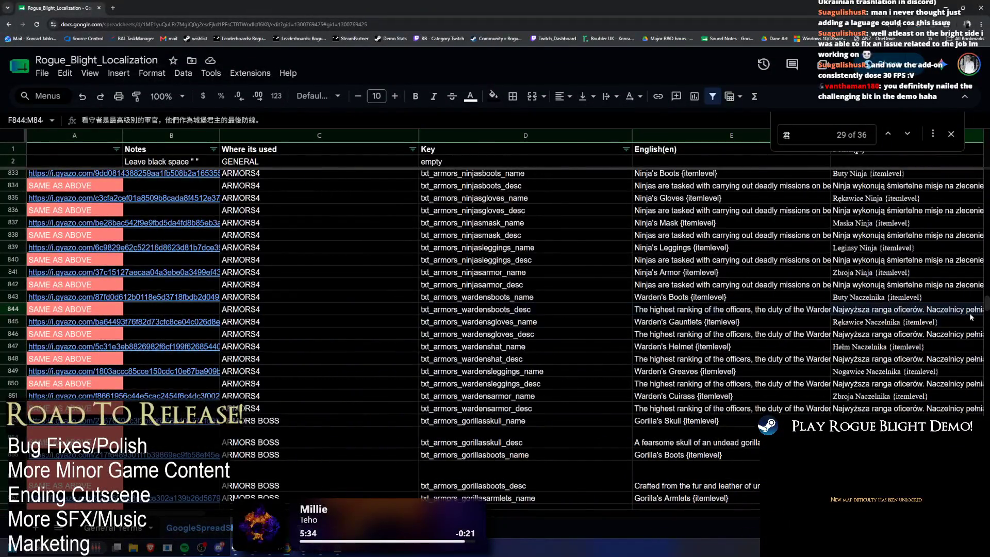
key(shift+Right)
key(shift+Right)
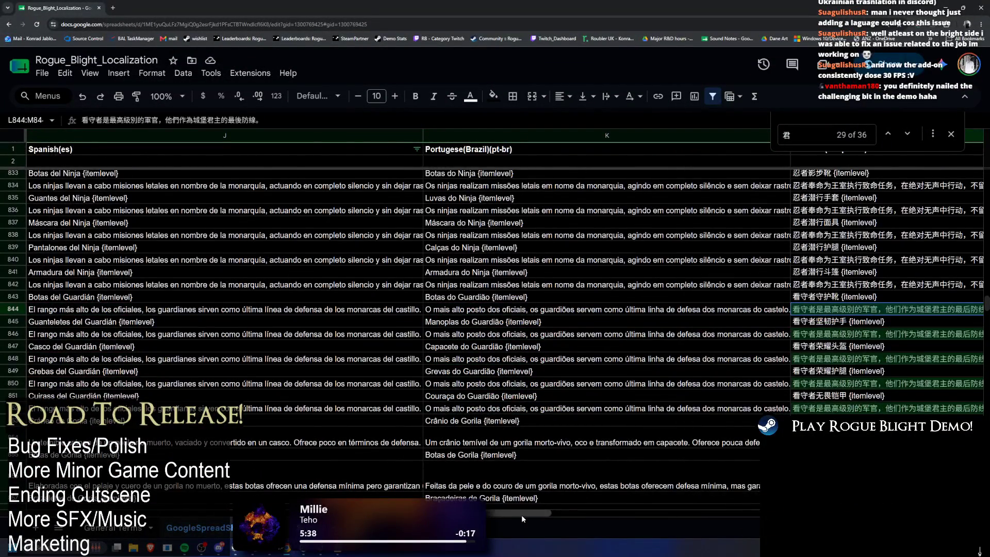
drag(522, 515, 648, 521)
click(206, 310)
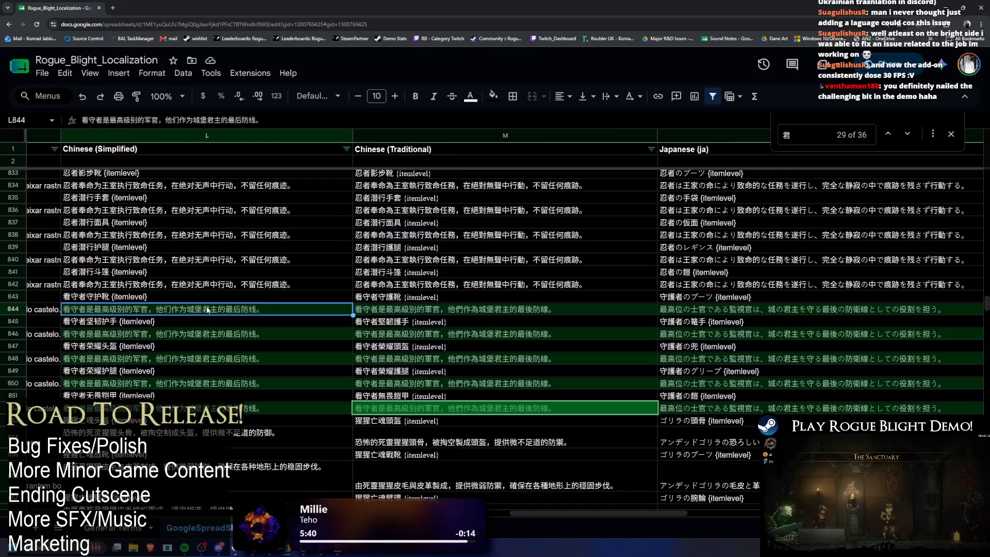
key(Return)
key(ctrl+a)
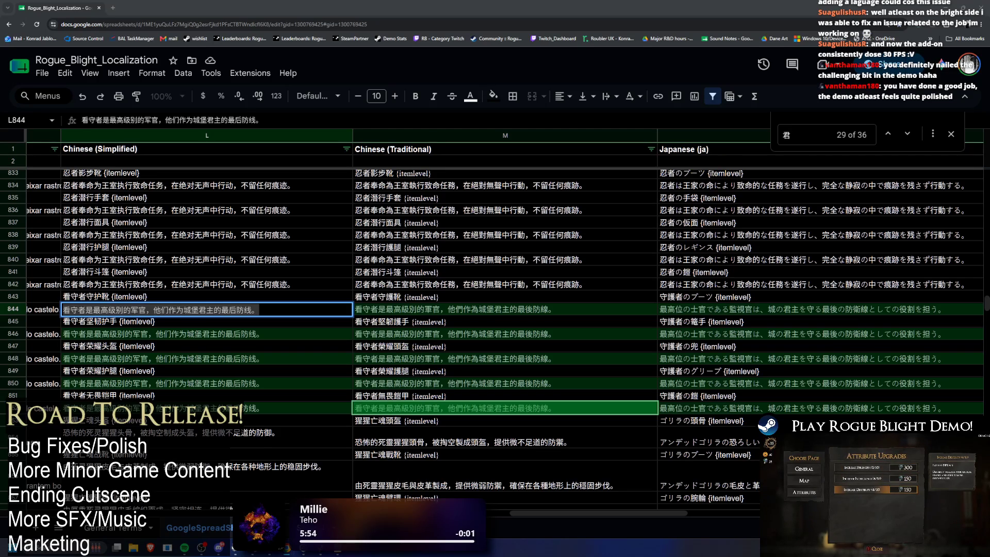
Copy the list of banned characters from the Banned Characters tab
key(ctrl+shift+Page_Down)
drag(109, 177, 116, 239)
key(ctrl+c)
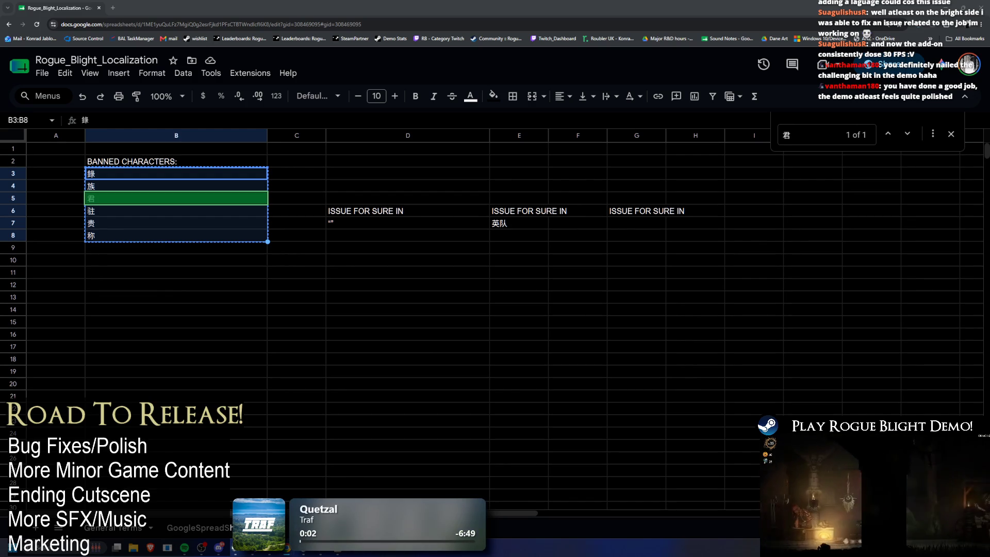
Paste the 统治者 rewording into Simplified Chinese cells L844, L846, L848, L850 and L852
click(226, 526)
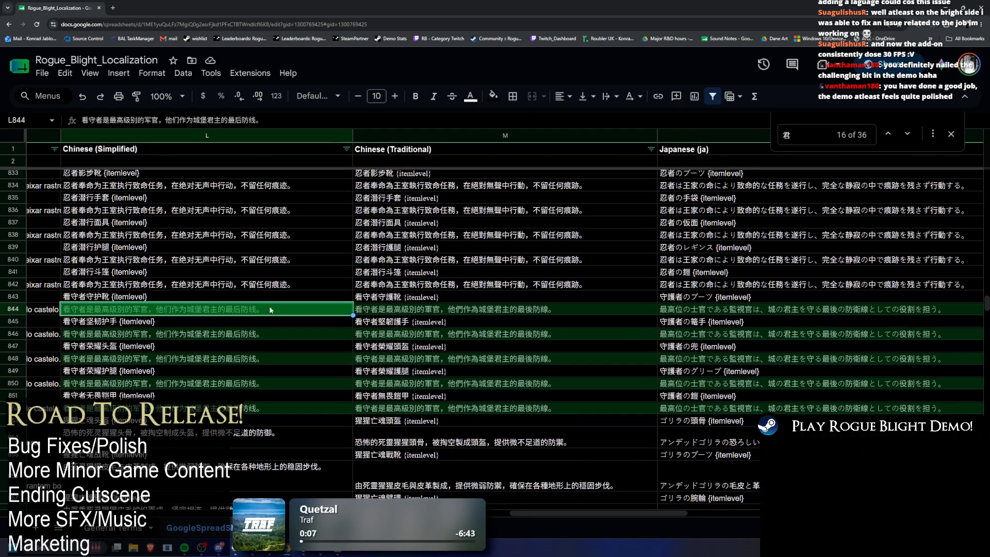
key(ctrl+v)
click(262, 338)
key(ctrl+v)
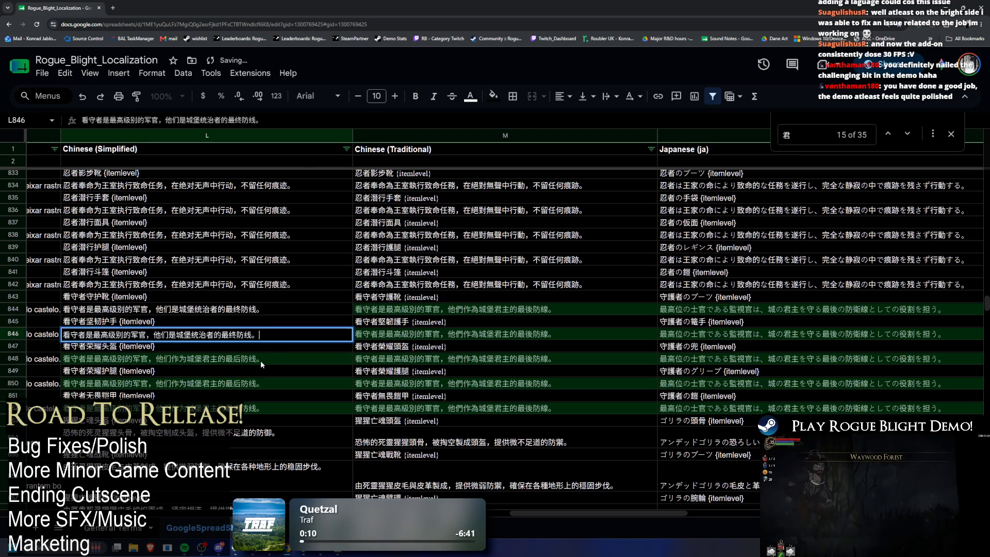
click(261, 361)
key(ctrl+v)
click(262, 388)
key(ctrl+v)
click(264, 408)
key(ctrl+v)
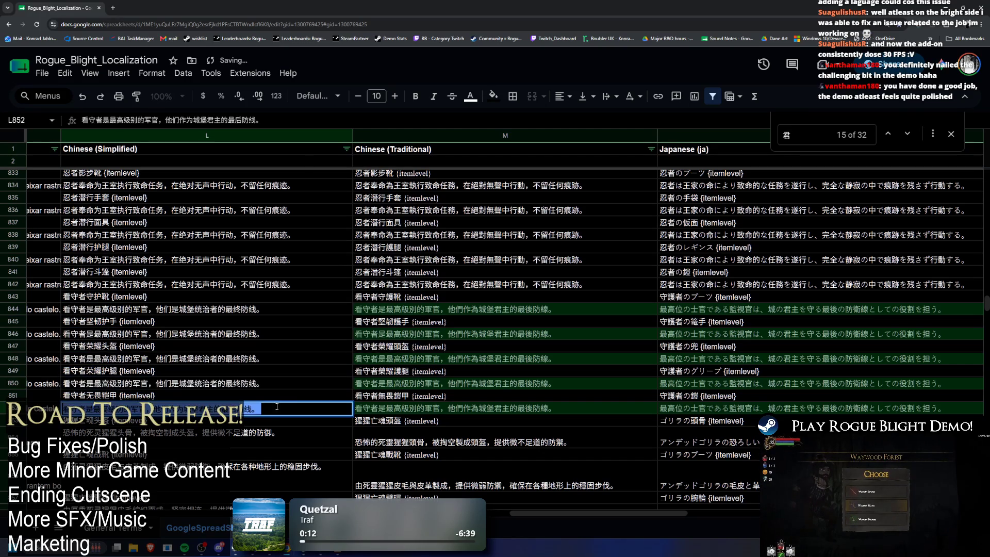
Paste the 統治者 Traditional Chinese rewording into M844–M852 and jump to the next 君 match
double_click(524, 310)
key(ctrl+a)
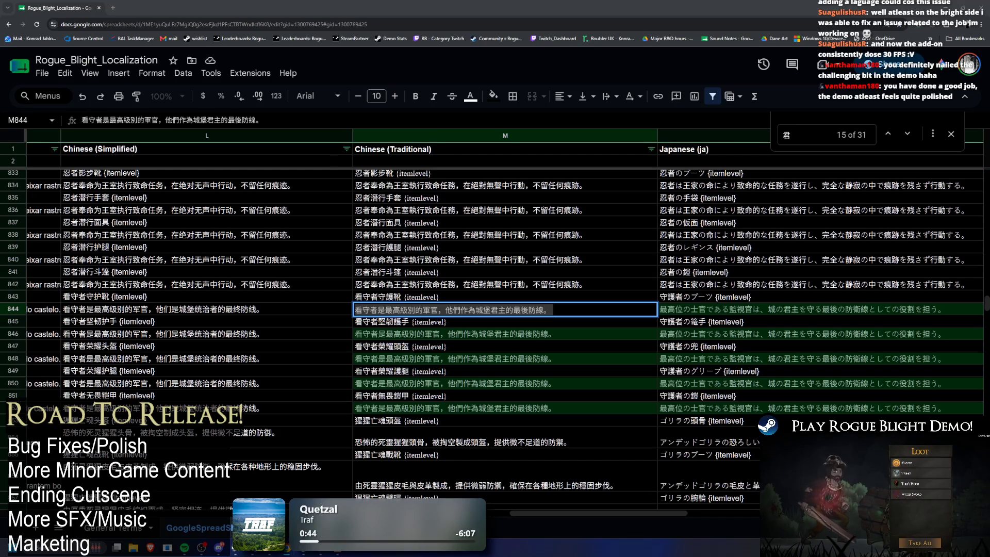
key(ctrl+v)
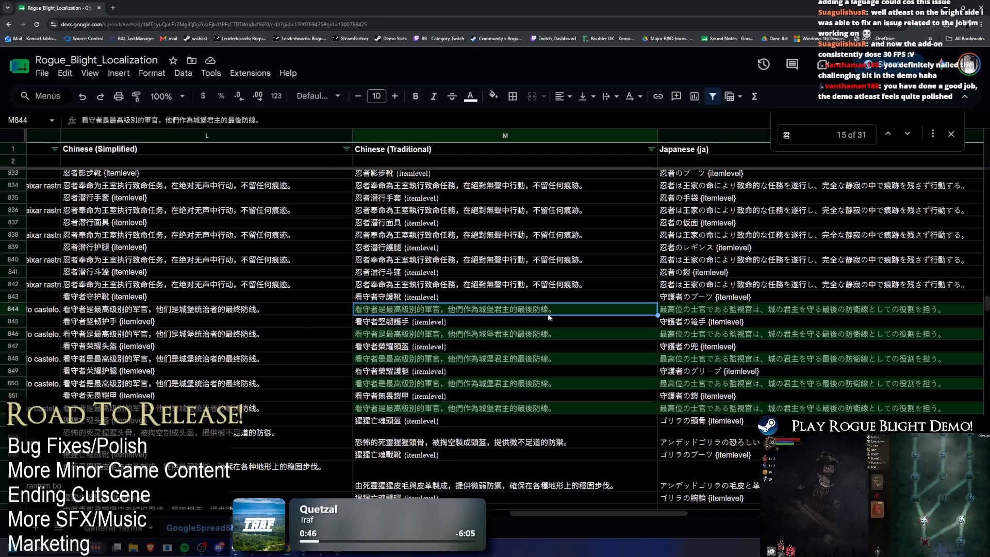
click(540, 335)
key(ctrl+v)
click(527, 359)
key(ctrl+v)
click(529, 384)
key(ctrl+v)
click(519, 406)
key(ctrl+v)
key(ctrl+g)
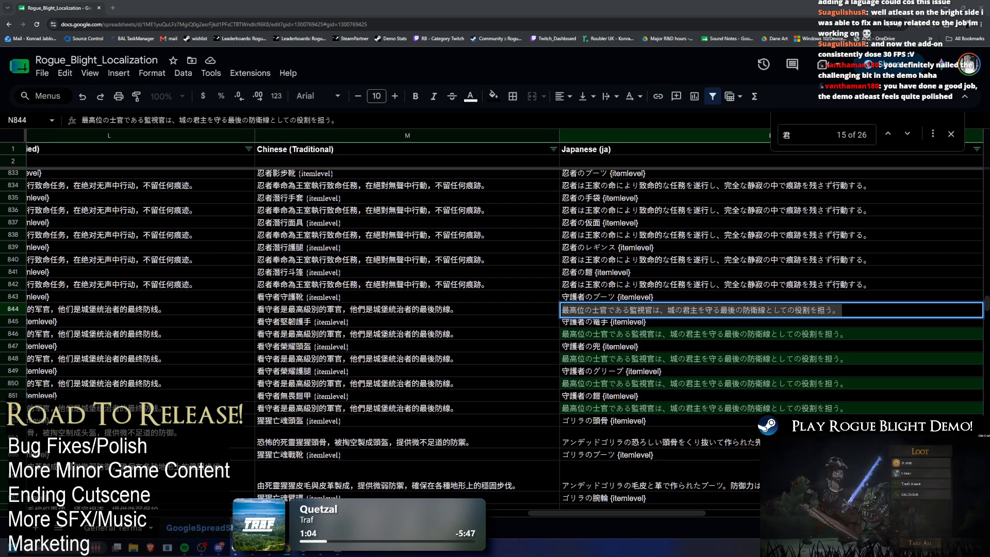
Paste 城の統治者を守る最終防衛線 into N844, N846, N848, N850 and N852
key(ctrl+v)
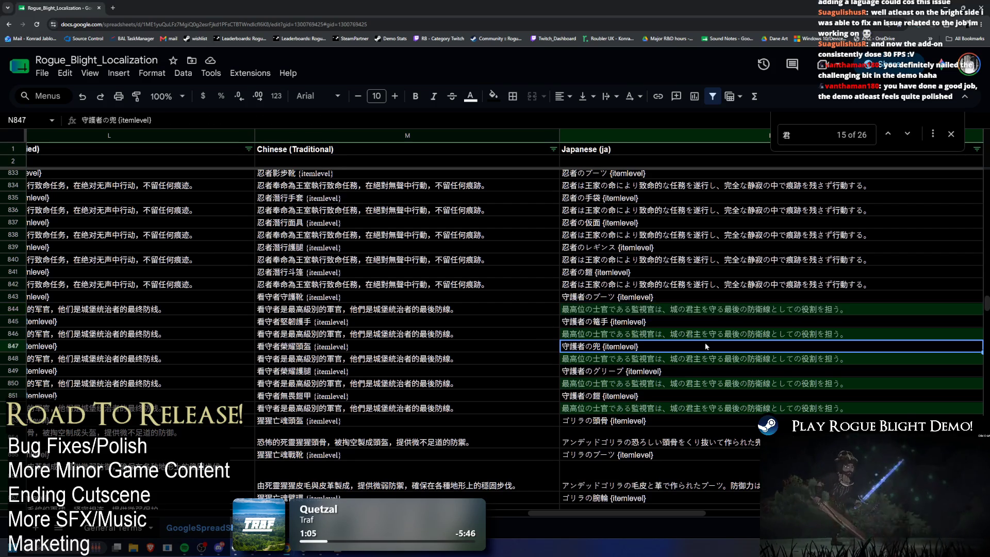
click(724, 335)
key(ctrl+v)
click(686, 359)
key(ctrl+v)
click(686, 385)
key(ctrl+v)
click(690, 409)
key(ctrl+v)
drag(665, 514, 745, 514)
Jump to the next 君 match and highlight the L824 wizard description for copying
key(ctrl+f)
click(889, 135)
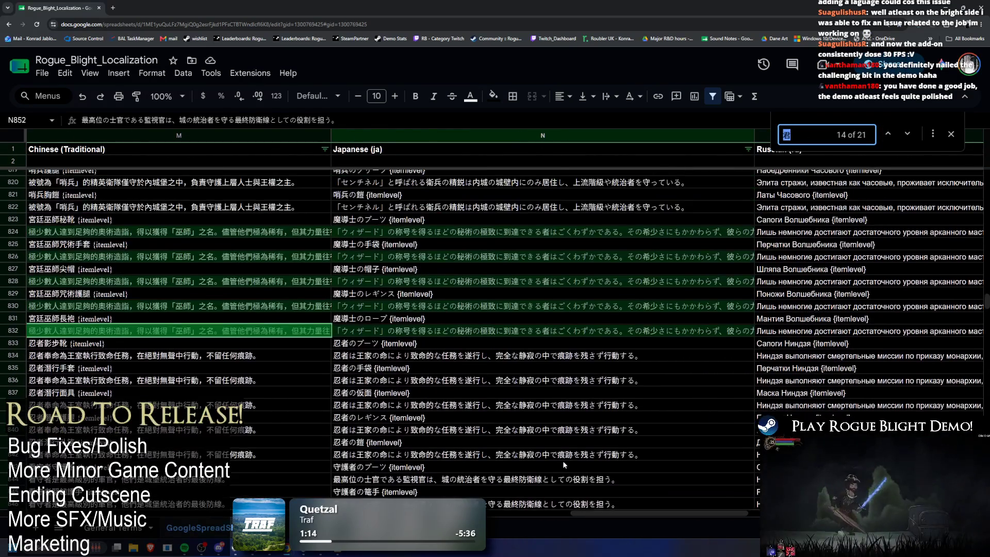
scroll(562, 460, up, 1)
drag(621, 514, 514, 513)
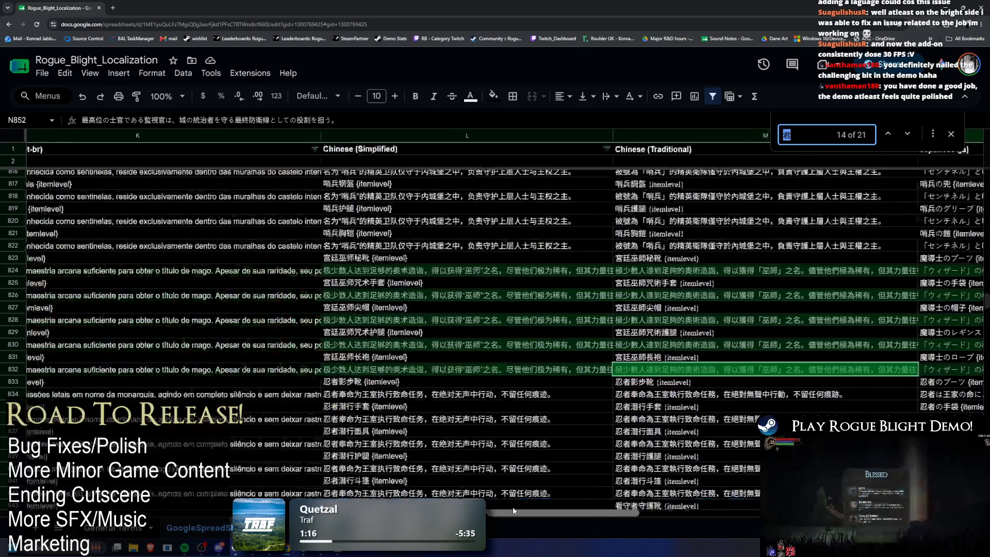
mouse_move(390, 276)
mouse_down()
mouse_move(21, 279)
mouse_move(980, 278)
mouse_move(165, 274)
mouse_move(170, 282)
mouse_move(464, 271)
mouse_up()
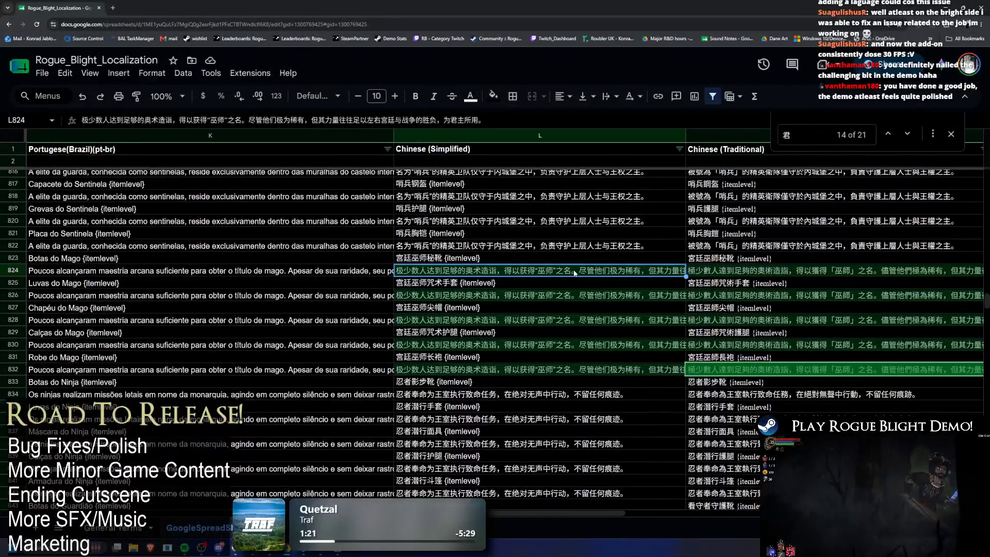
double_click(464, 272)
key(ctrl+a)
key(alt+Tab)
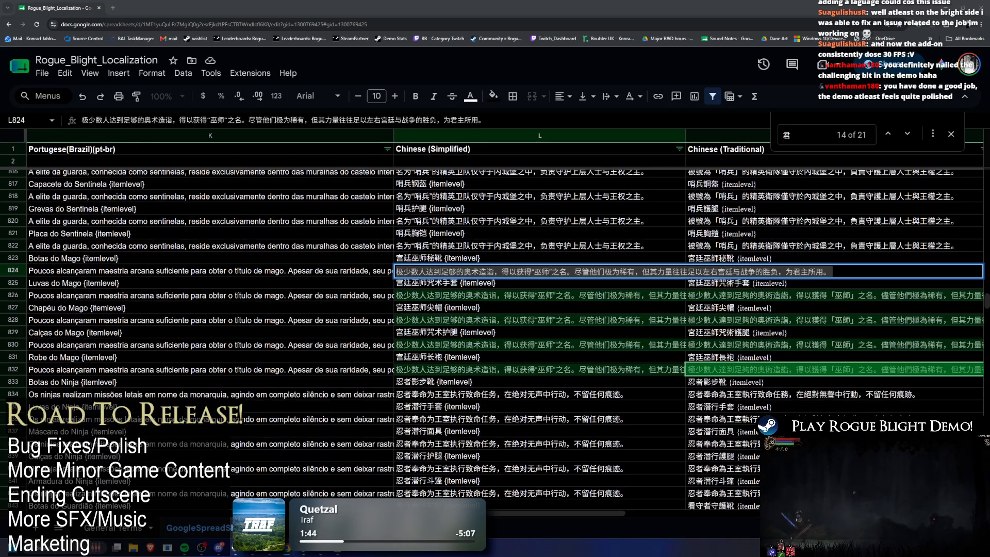
Paste the reworded Simplified Chinese wizard description into L824 through L832
key(Return)
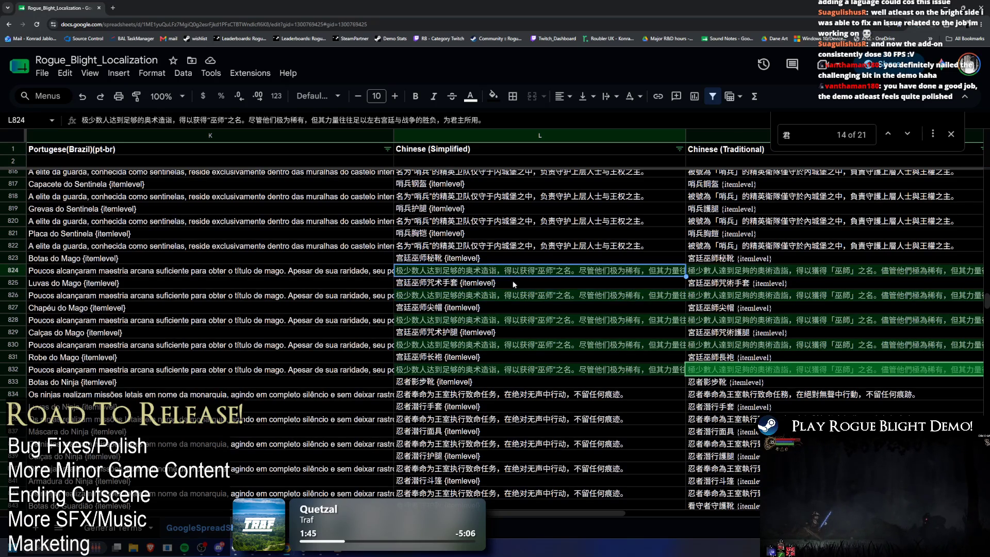
click(523, 321)
key(ctrl+v)
key(Down)
key(Down)
key(ctrl+v)
key(Down)
key(Down)
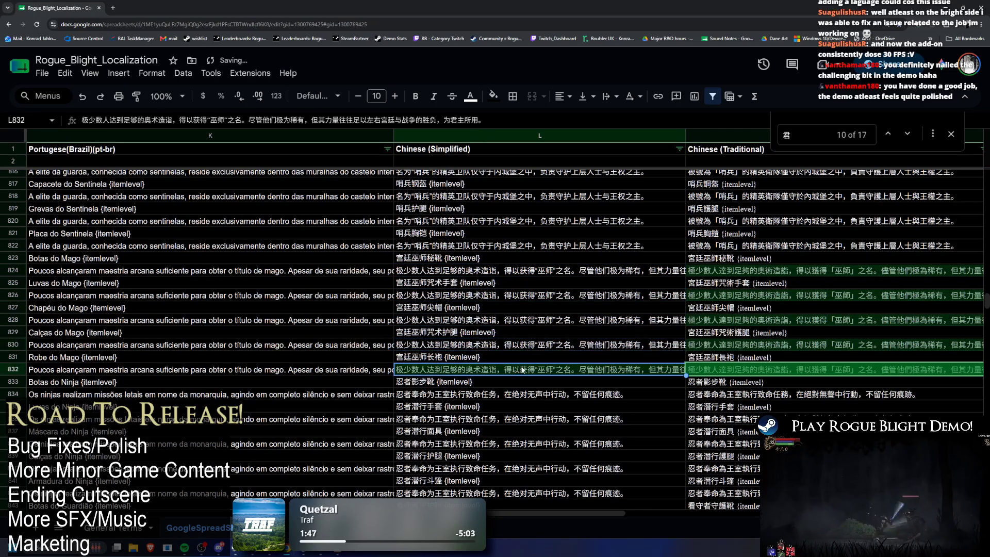
key(ctrl+v)
scroll(506, 333, right, 5)
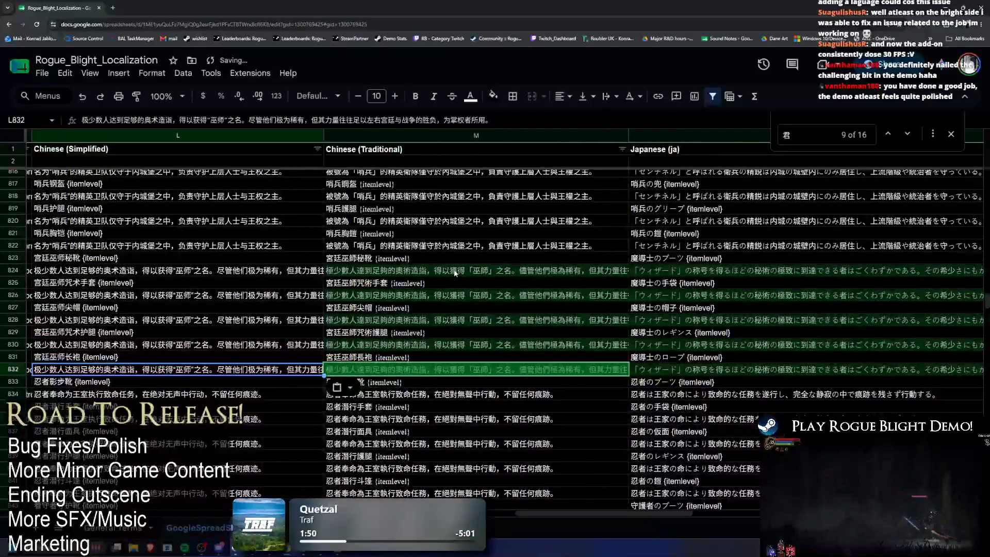
Paste the 供掌權者所用 Traditional Chinese rewording into M824–M832 and jump to the next 君 match
double_click(547, 271)
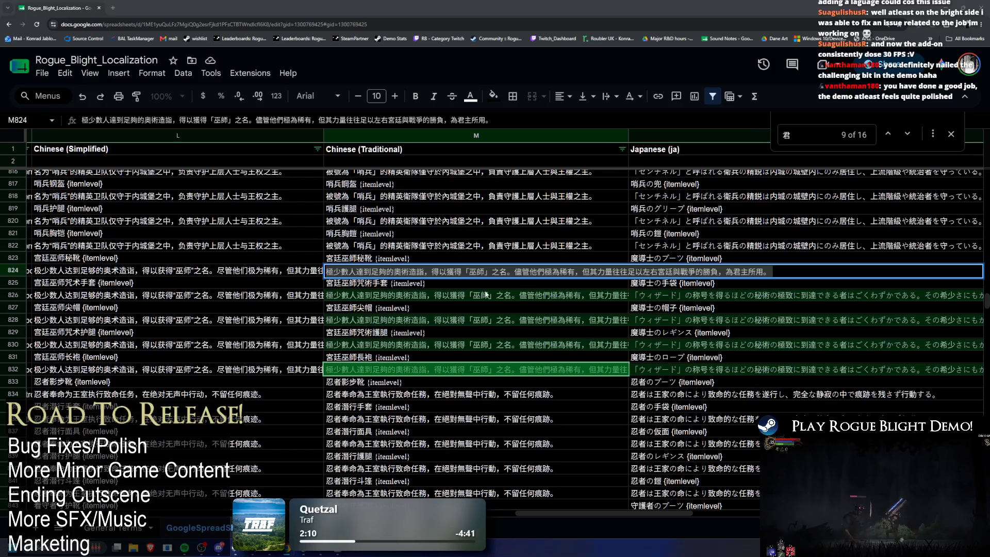
key(ctrl+v)
click(418, 294)
key(ctrl+v)
click(413, 320)
key(ctrl+v)
click(411, 350)
key(ctrl+v)
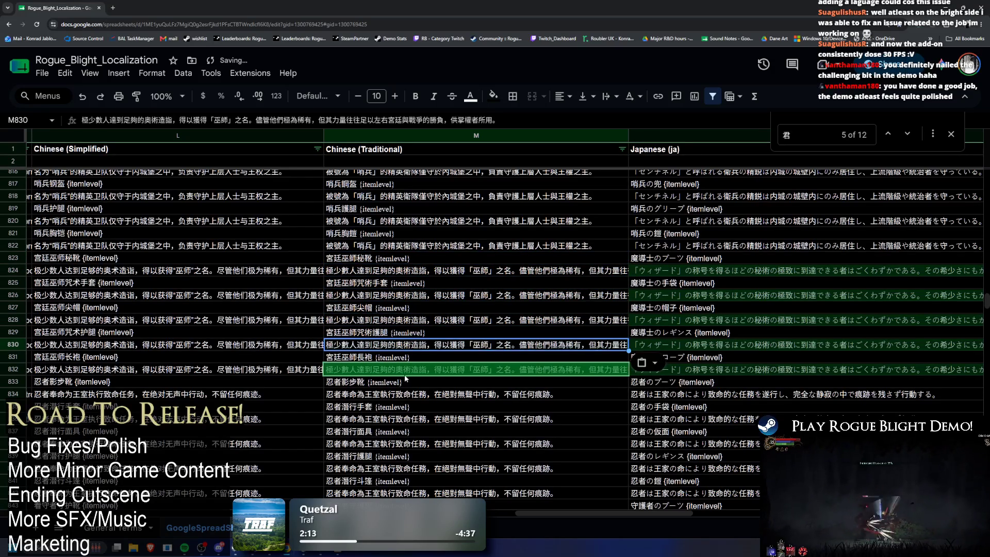
click(413, 369)
key(ctrl+v)
key(ctrl+g)
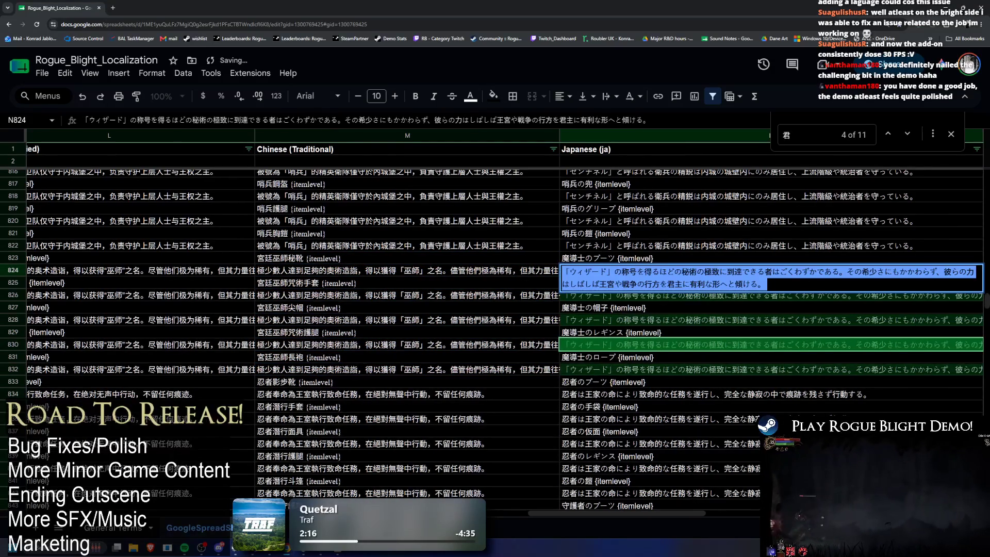
key(alt+Tab)
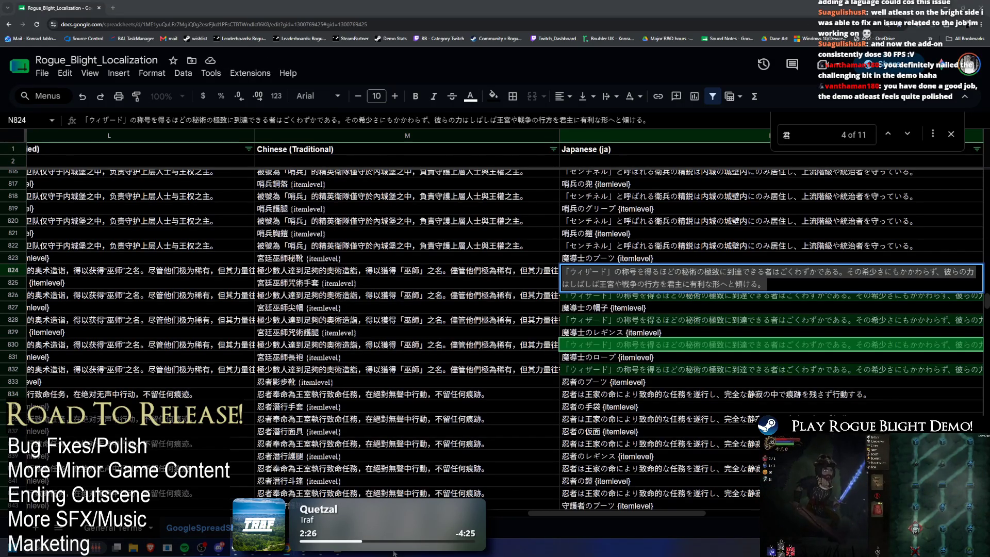
Replace the Japanese wizard descriptions in N824, N826 and N828 with the 支配者に有利な形へと傾ける wording
mouse_move(558, 513)
mouse_down()
mouse_move(653, 469)
mouse_move(717, 425)
mouse_up()
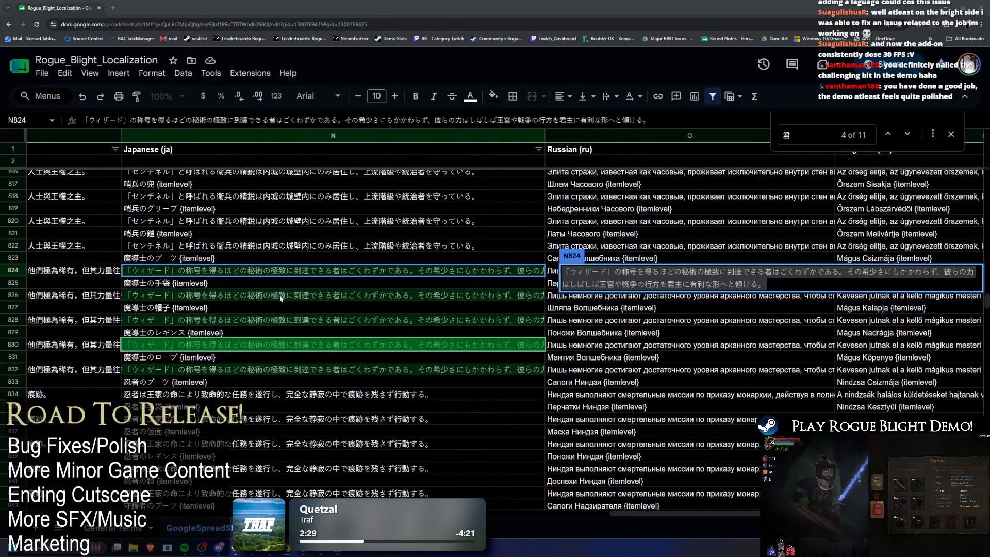
key(ctrl+a)
key(ctrl+v)
double_click(314, 291)
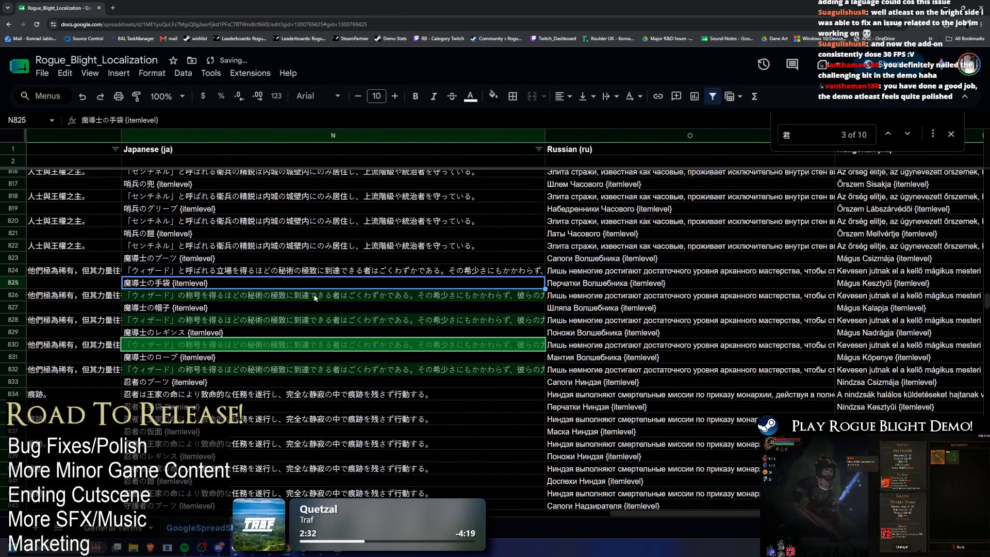
key(ctrl+a)
text(「ウィザード」と呼ばれる立場を得るほどの秘術の極致に到達できる者はごくわずかである。その希少さにもかかわらず、彼らの力はしばしば王宮や戦争の行方を支配者に有利な形へと傾ける。)
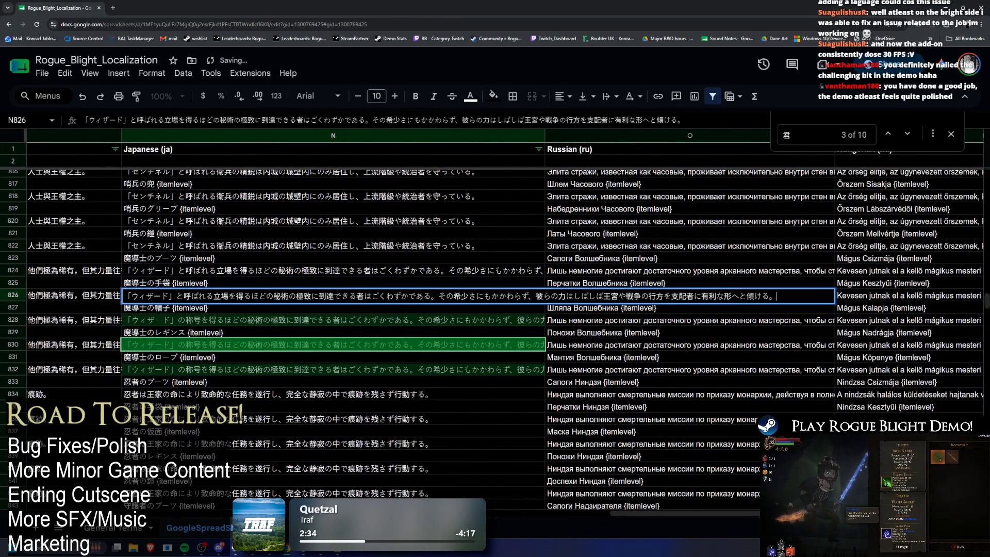
double_click(312, 318)
key(ctrl+a)
text(「ウィザード」と呼ばれる立場を得るほどの秘術の極致に到達できる者はごくわずかである。その希少さにもかかわらず、彼らの力はしばしば王宮や戦争の行方を支配者に有利な形へと傾ける。)
Apply the same Japanese rewording to N830 and N832, then jump to the next 君 match
click(318, 349)
double_click(319, 344)
key(ctrl+a)
text(「ウィザード」と呼ばれる立場を得るほどの秘術の極致に到達できる者はごくわずかである。その希少さにもかかわらず、彼らの力はしばしば王宮や戦争の行方を支配者に有利な形へと傾ける。)
double_click(319, 369)
key(ctrl+a)
text(「ウィザード」と呼ばれる立場を得るほどの秘術の極致に到達できる者はごくわずかである。その希少さにもかかわらず、彼らの力はしばしば王宮や戦争の行方を支配者に有利な形へと傾ける。)
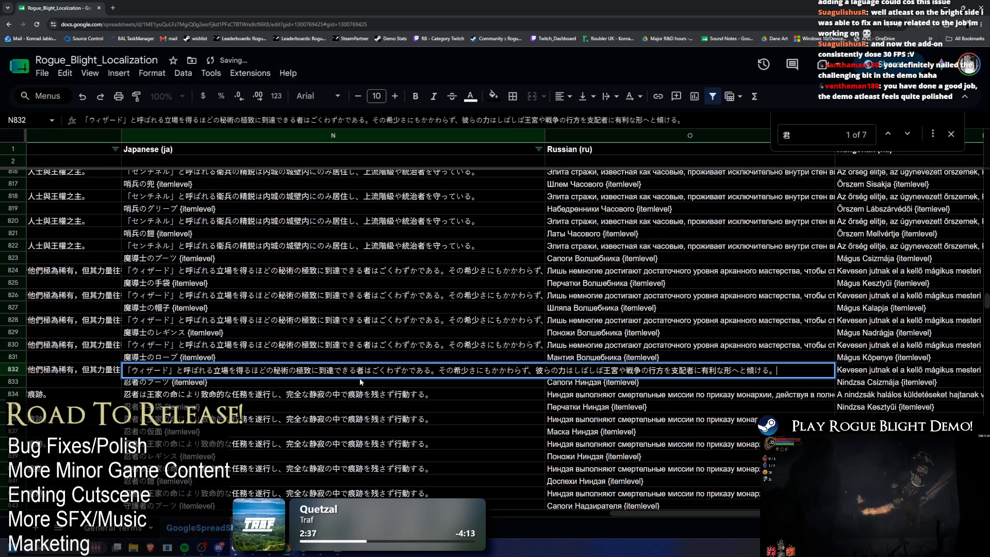
click(907, 134)
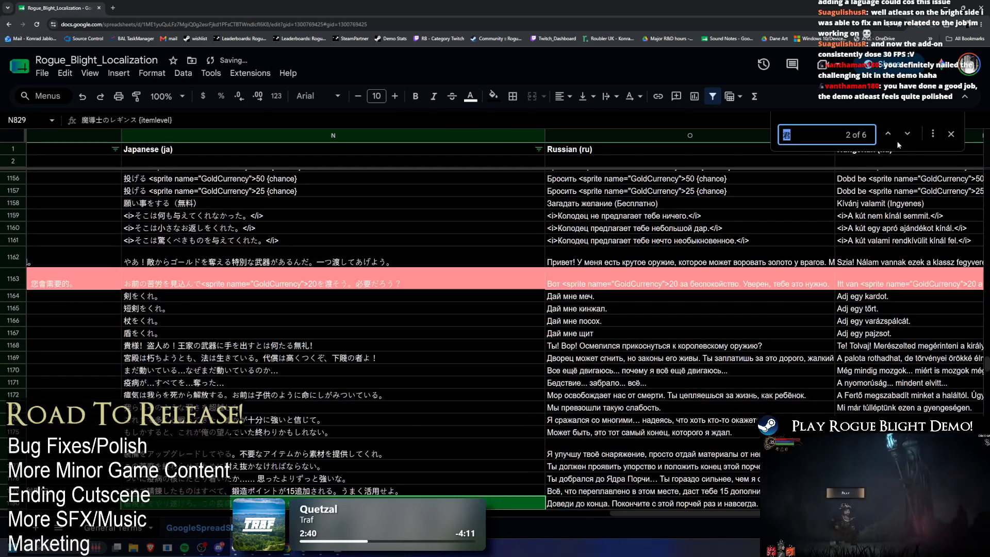
Replace 君 with あなた in N1180, then jump to the next 君 match at L1229
scroll(413, 419, down, 3)
mouse_move(656, 512)
mouse_down()
mouse_move(538, 513)
mouse_move(598, 513)
mouse_up()
double_click(777, 388)
key(ctrl+a)
key(ctrl+c)
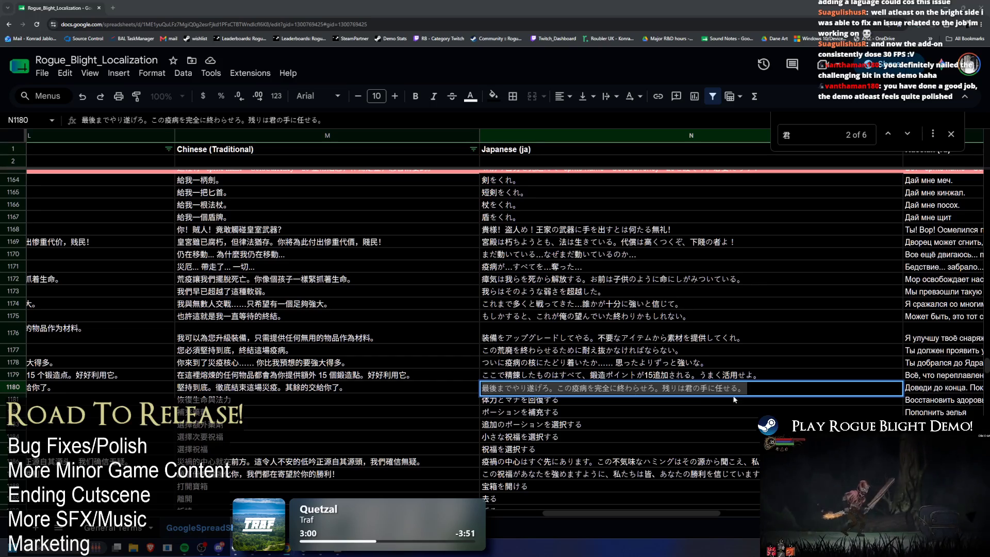
text(あなた)
click(888, 134)
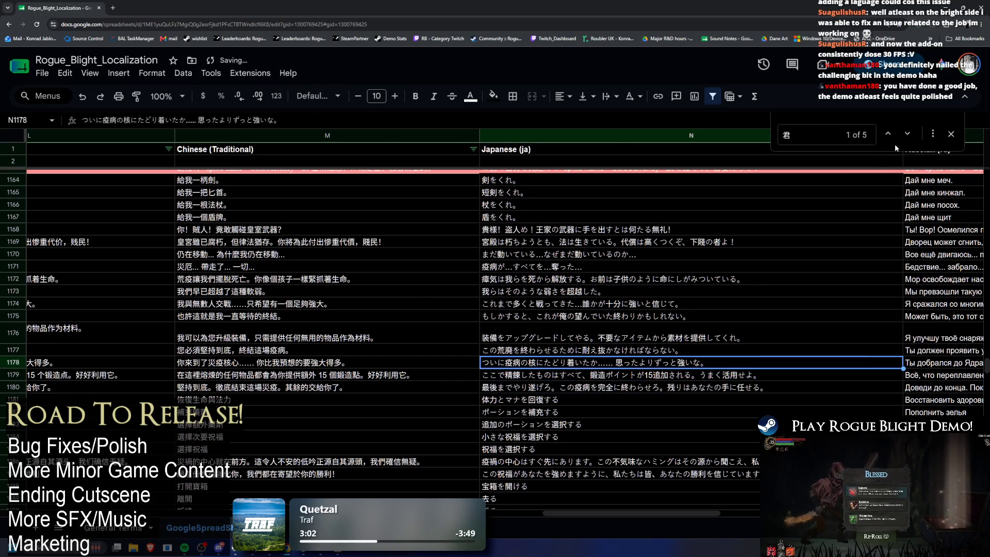
key(ctrl+f)
key(Return)
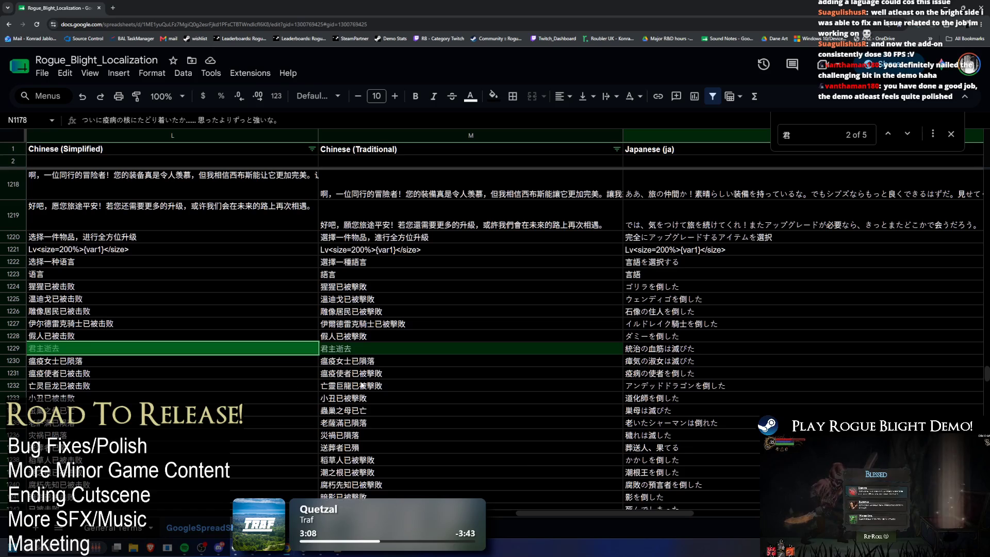
Replace L1229's 君主逝去 with the Simplified Chinese 统治者已逝
click(509, 515)
scroll(508, 516, left, 3)
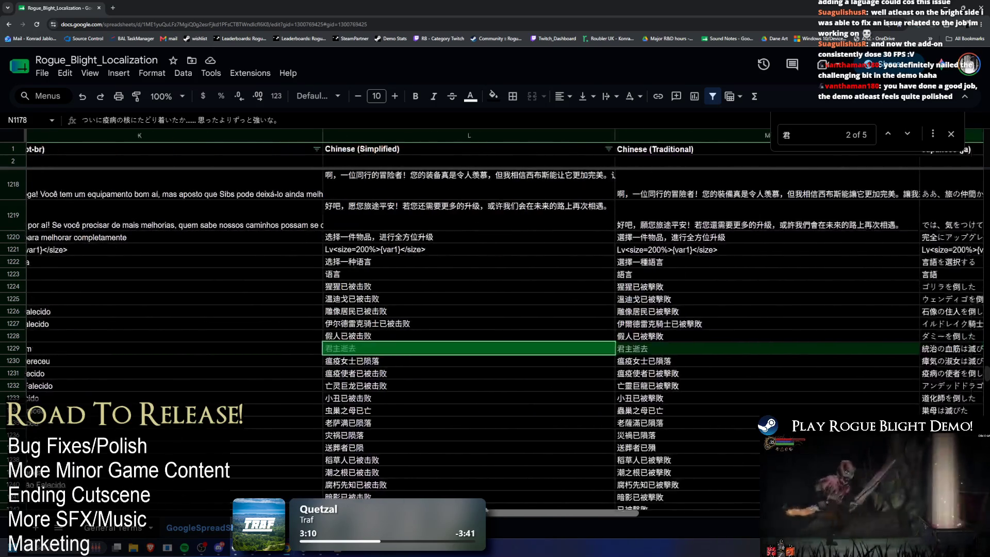
double_click(416, 343)
key(ctrl+a)
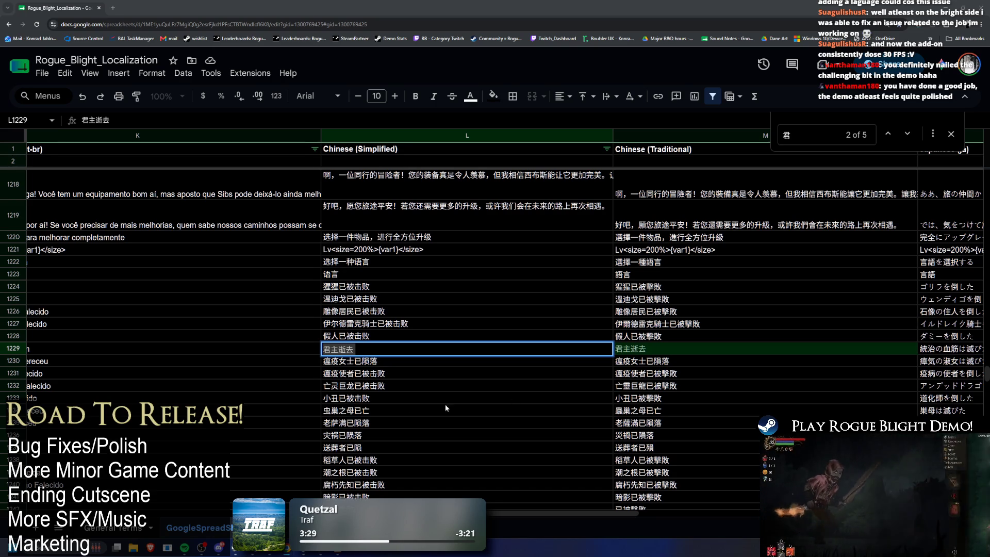
key(ctrl+v)
key(Tab)
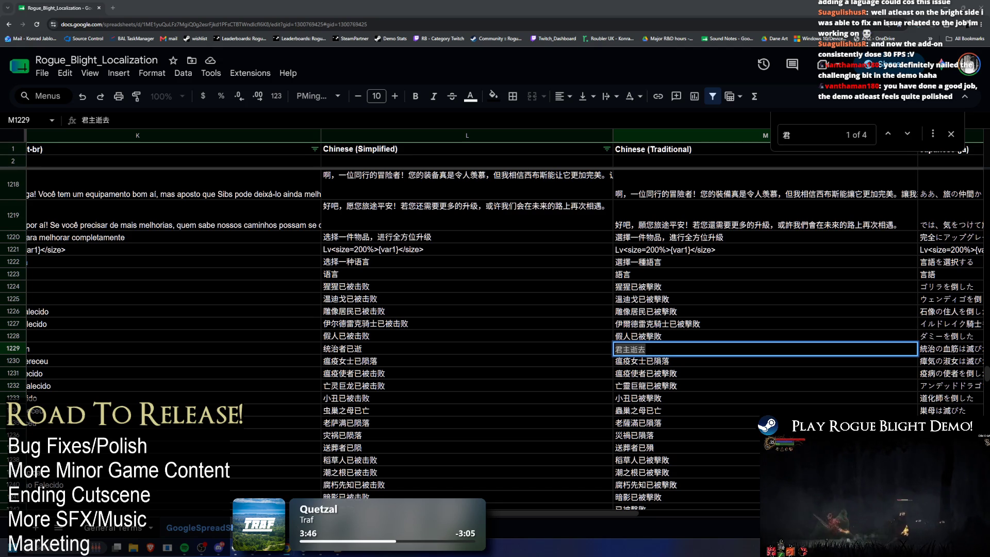
Change M1229 to 統治者已逝 and jump to the next remaining 君 match
double_click(668, 351)
key(ctrl+v)
scroll(619, 268, left, 5)
click(580, 288)
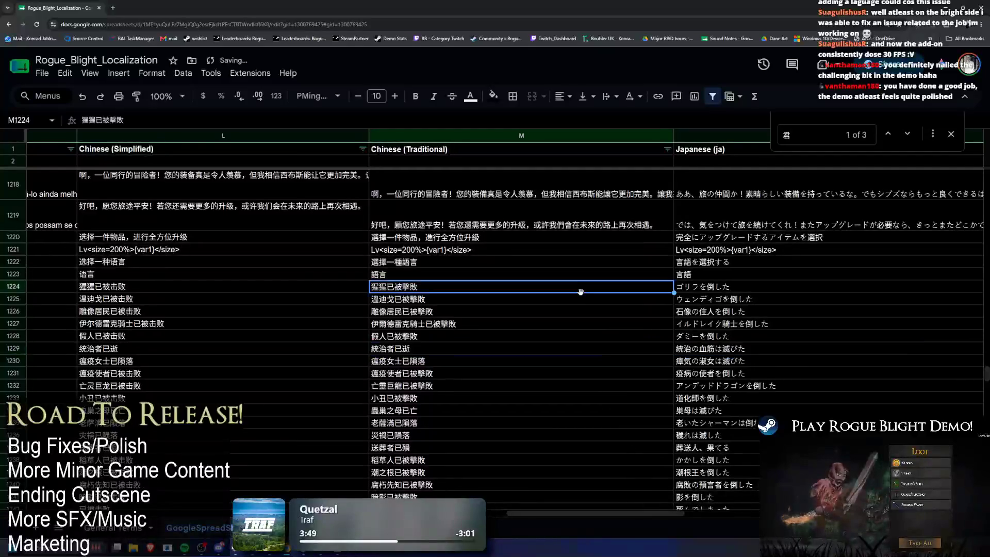
key(ctrl+f)
key(Return)
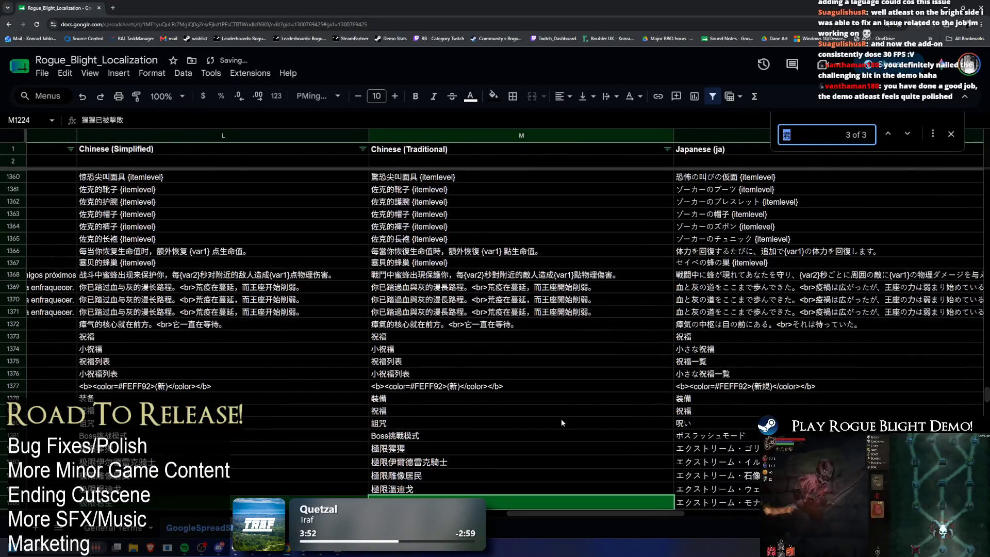
Rewrite the Simplified Chinese cell L1386 from 极限君主 to 极限支配者
click(252, 429)
double_click(252, 432)
key(ctrl+a)
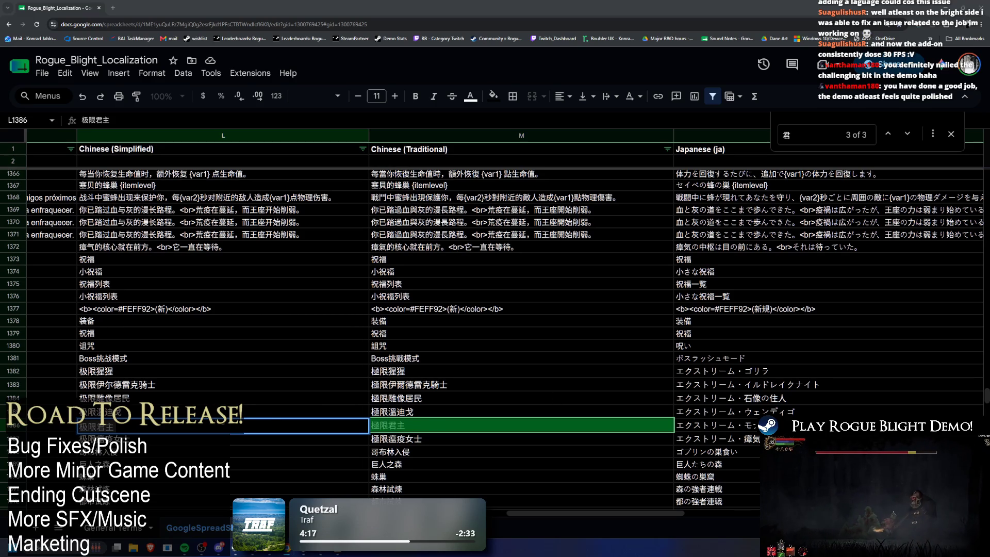
key(BackSpace)
key(BackSpace)
text(支配者)
Replace the Traditional Chinese M1386 text with 極限支配者 and jump to the next 君 match
double_click(424, 426)
key(ctrl+a)
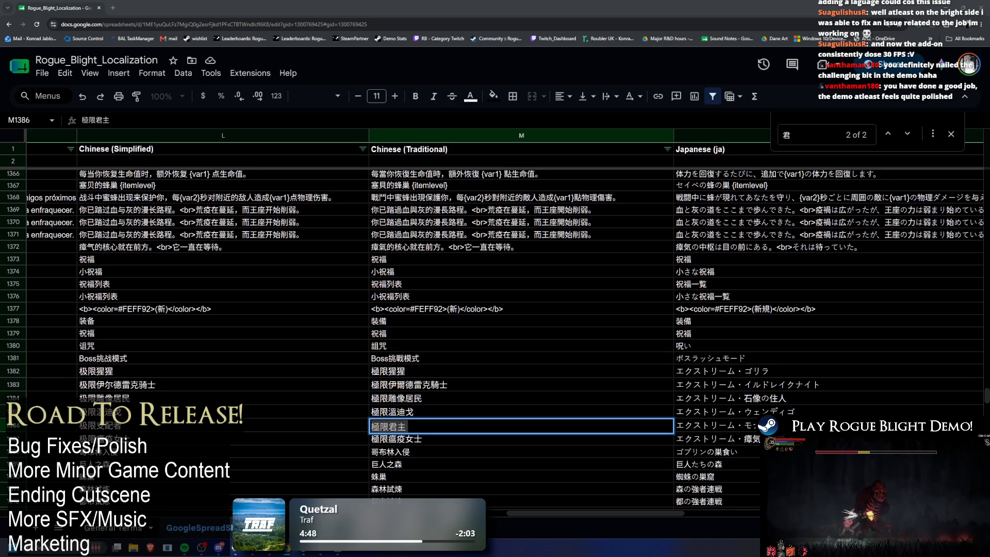
key(ctrl+v)
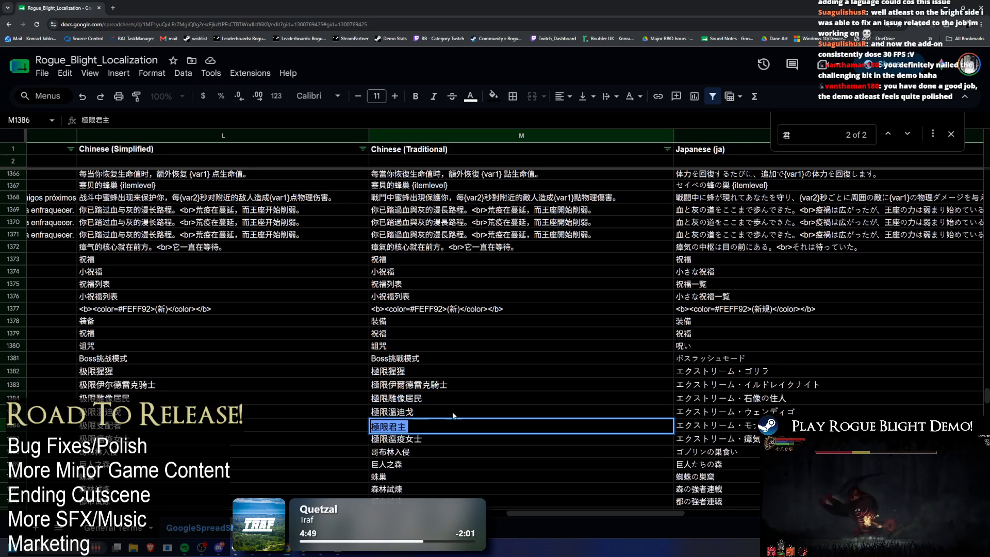
click(906, 134)
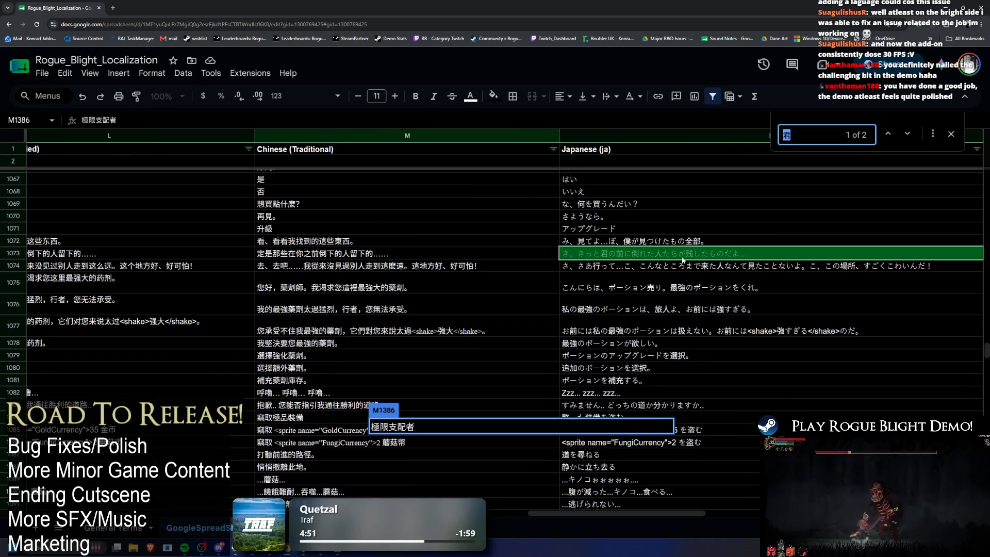
Replace 君 with お前 in the Japanese line N1073, then show the BANNED CHARACTERS sheet
key(Return)
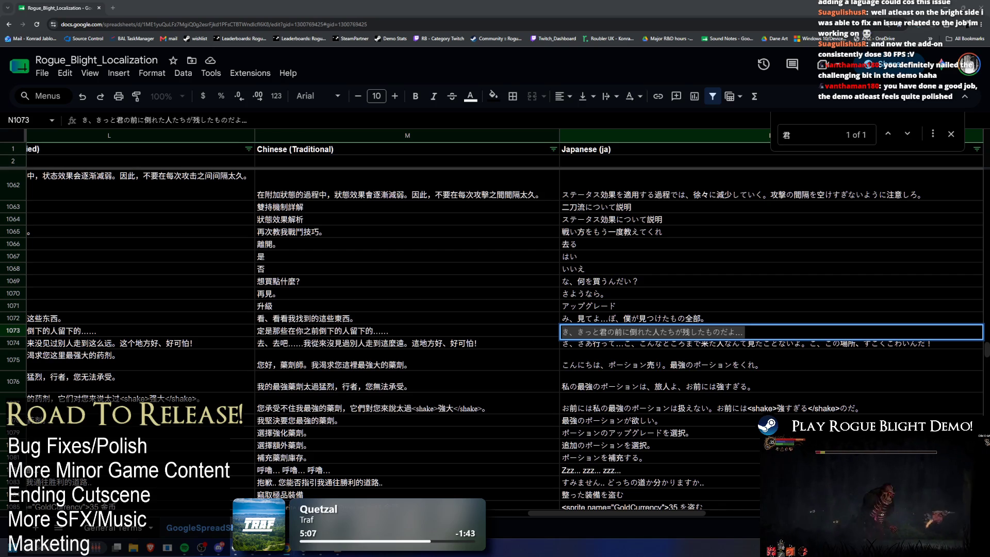
text(お前)
key(Return)
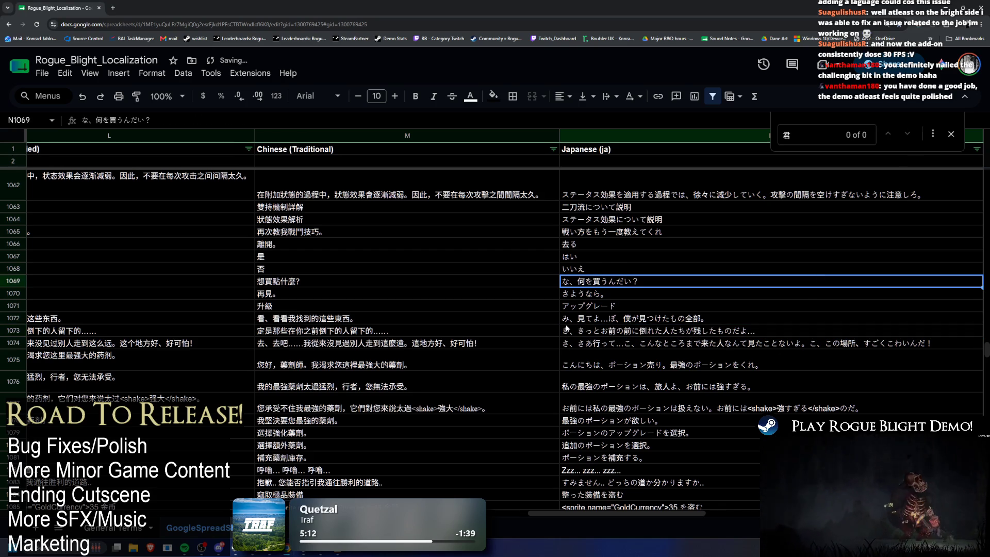
key(ctrl+shift+Page_Down)
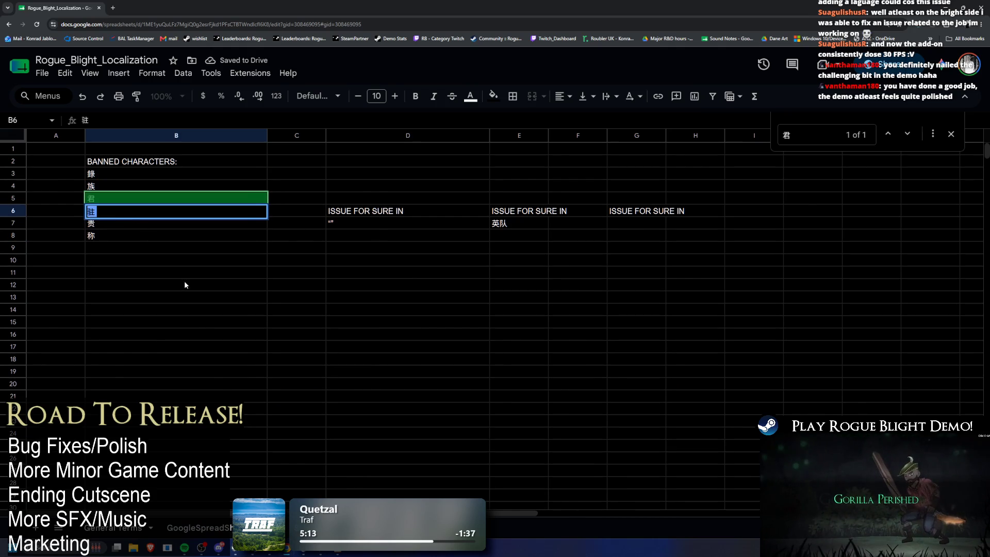
Copy the banned character 贵 and search the localization sheet for it
key(ctrl+shift+Page_Up)
key(ctrl+shift+Page_Down)
double_click(119, 225)
key(Escape)
key(ctrl+c)
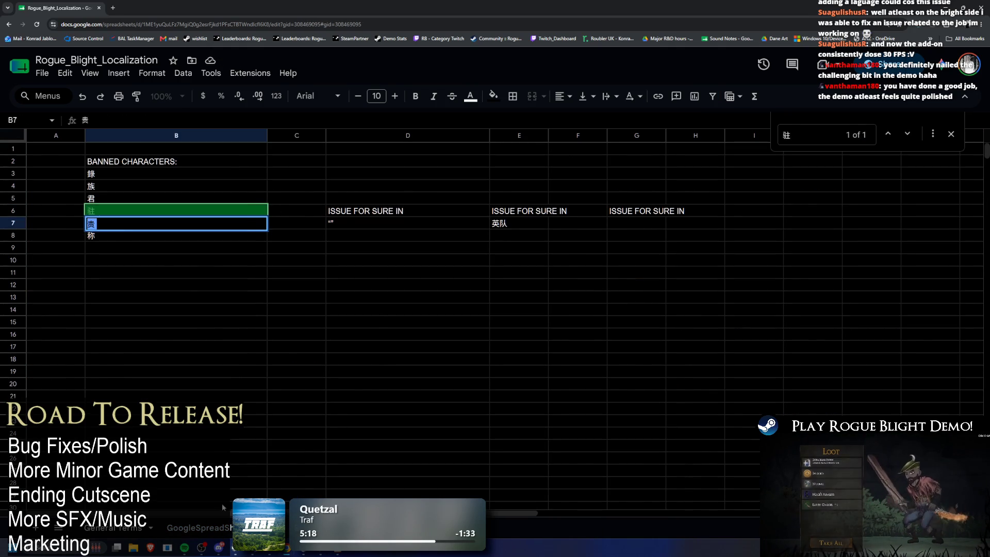
key(ctrl+shift+Page_Up)
key(ctrl+f)
key(ctrl+v)
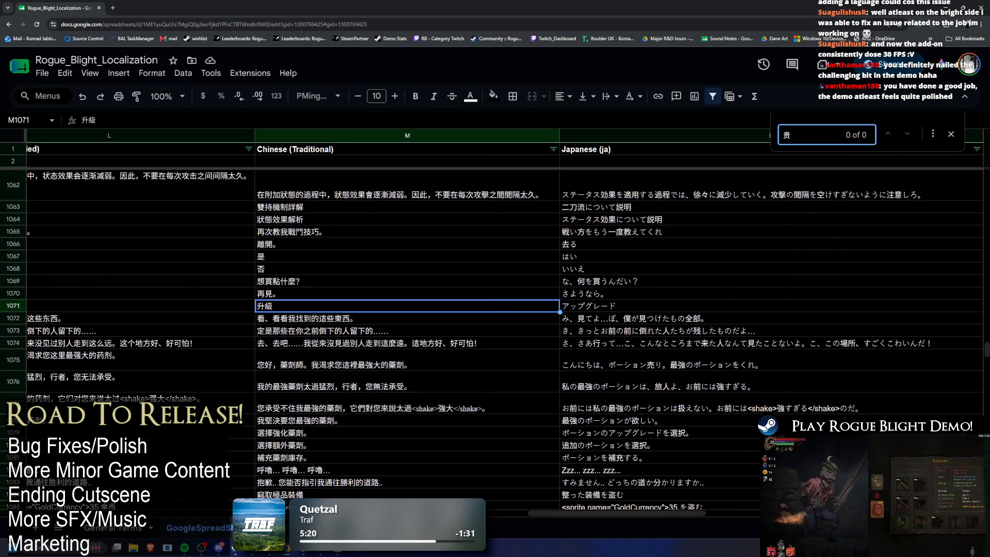
Copy the banned character 称 and confirm it has no matches in the localization sheet
key(ctrl+shift+Page_Down)
double_click(107, 236)
key(Escape)
key(ctrl+c)
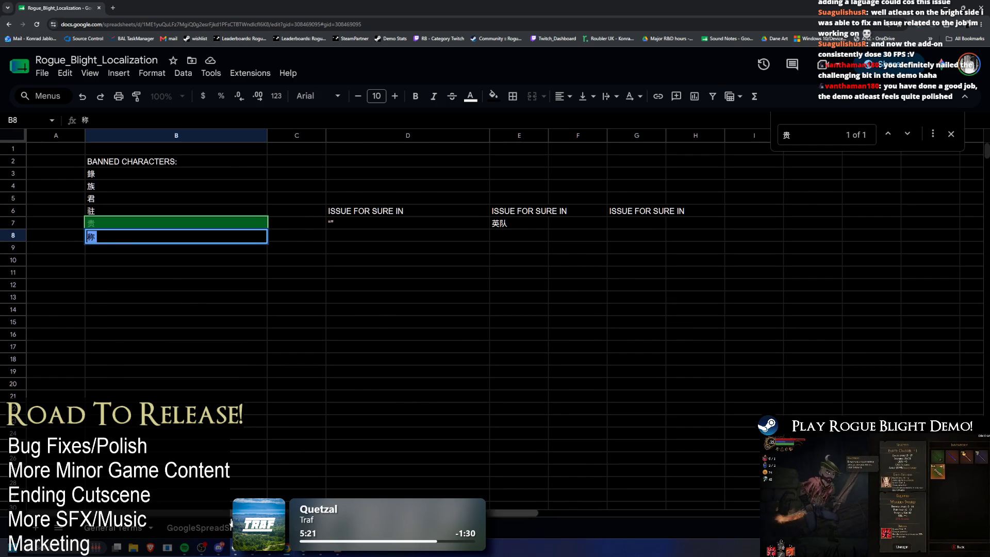
key(ctrl+shift+Page_Up)
key(ctrl+f)
key(ctrl+v)
click(568, 232)
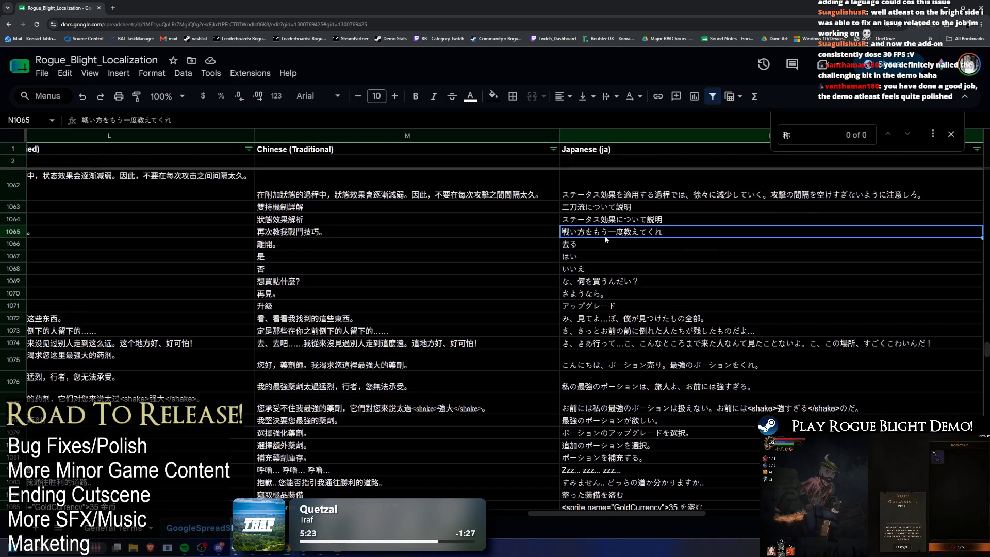
Check the localization sheet for the last banned characters, 錄 and 族
key(ctrl+shift+Page_Down)
click(144, 175)
key(ctrl+c)
key(ctrl+shift+Page_Up)
click(372, 283)
key(ctrl+f)
key(ctrl+v)
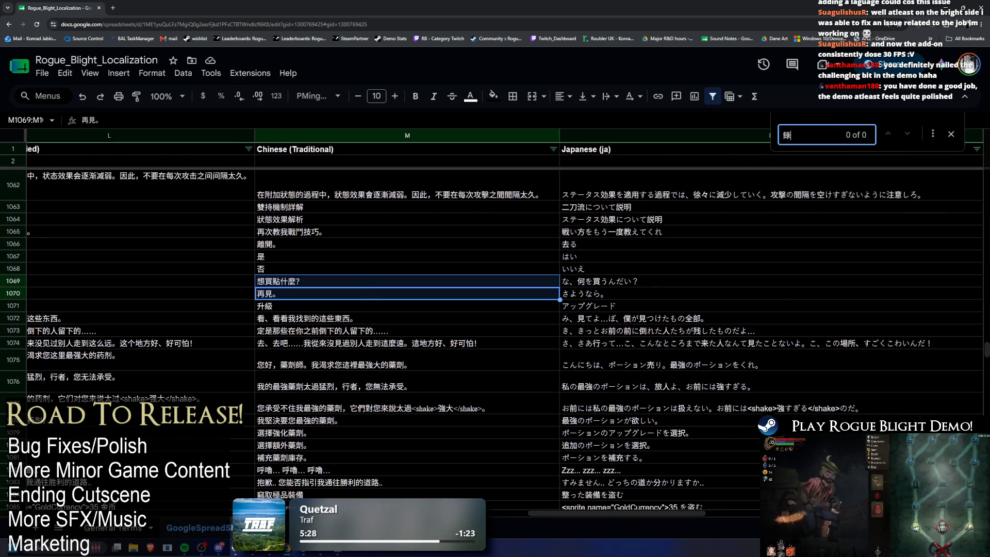
key(ctrl+shift+Page_Down)
click(101, 189)
double_click(102, 190)
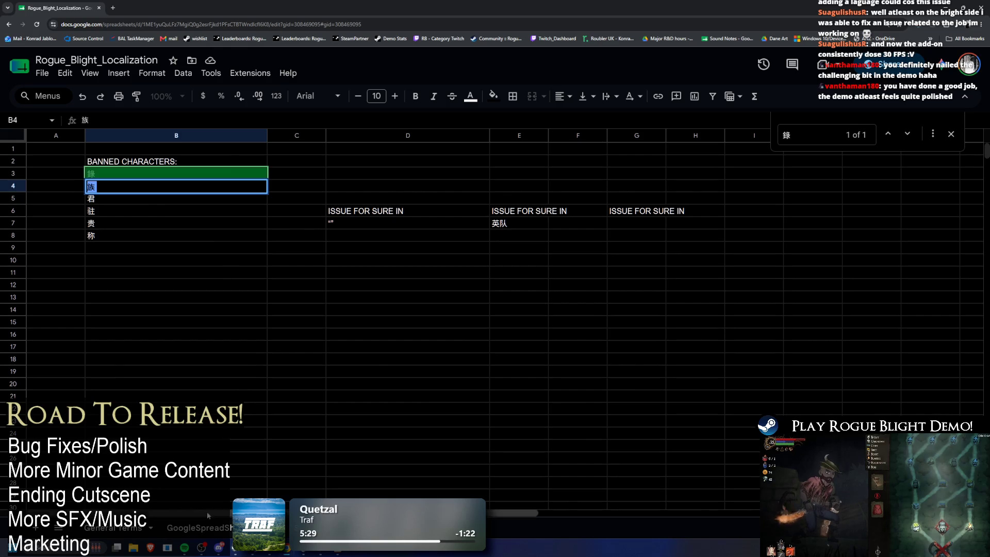
click(231, 531)
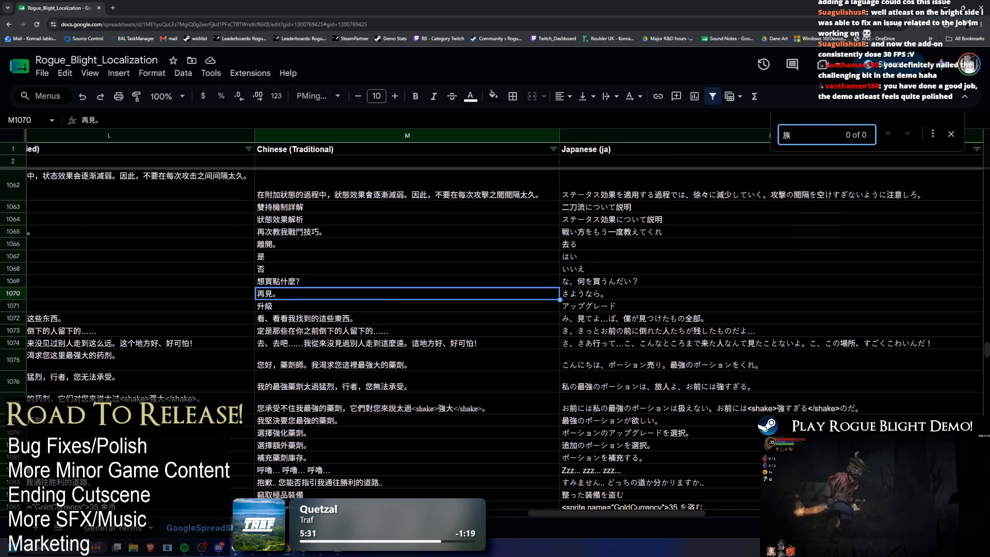
key(alt+Tab)
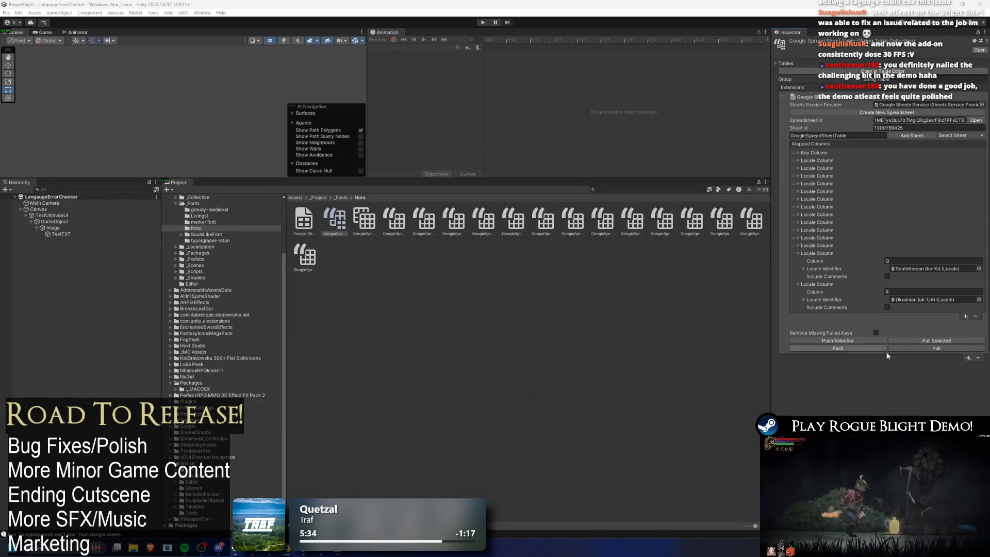
Pull the updated strings into Unity, play the test scene to check Chinese and Japanese text, then stop
click(939, 349)
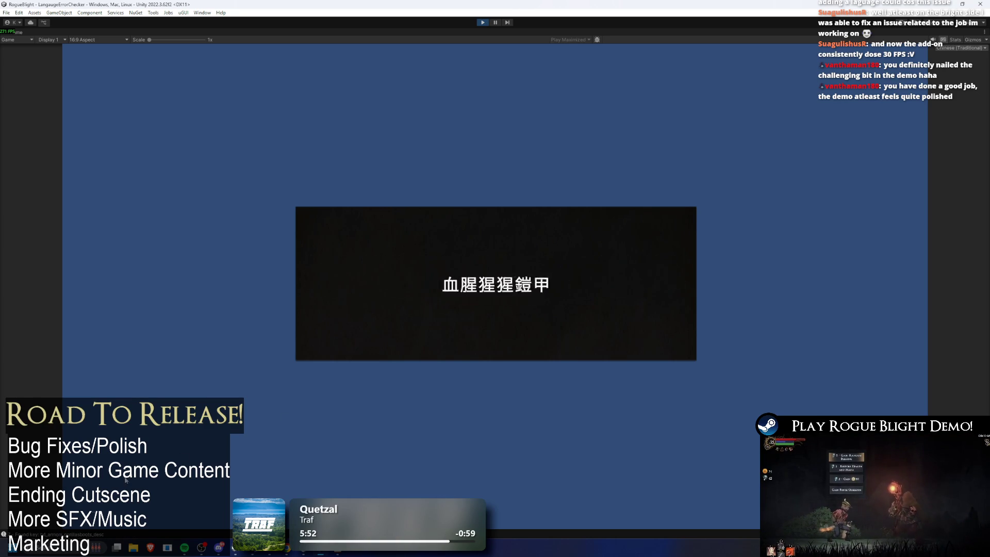
key(ctrl+shift+c)
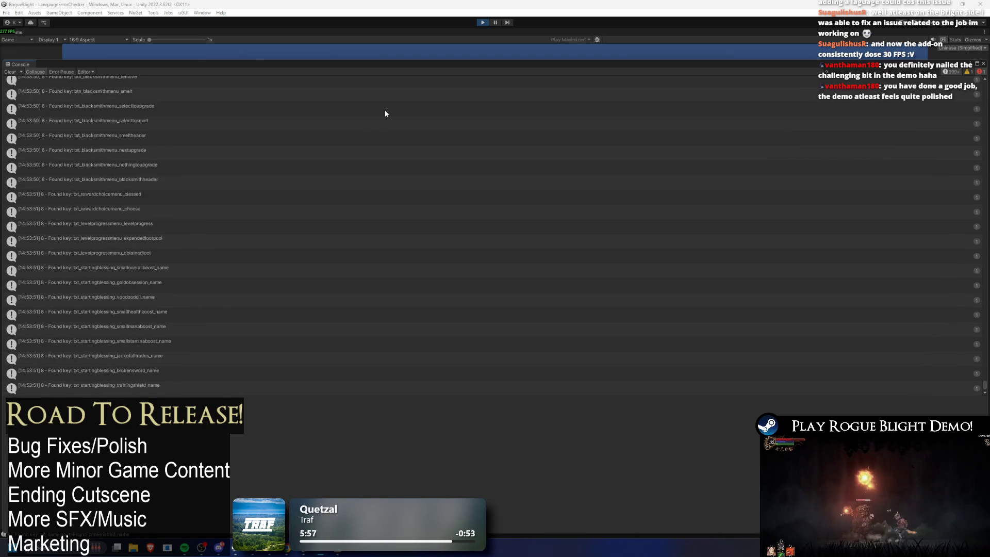
mouse_move(328, 73)
mouse_down()
mouse_move(341, 337)
mouse_move(333, 52)
mouse_move(325, 51)
mouse_move(351, 425)
mouse_up()
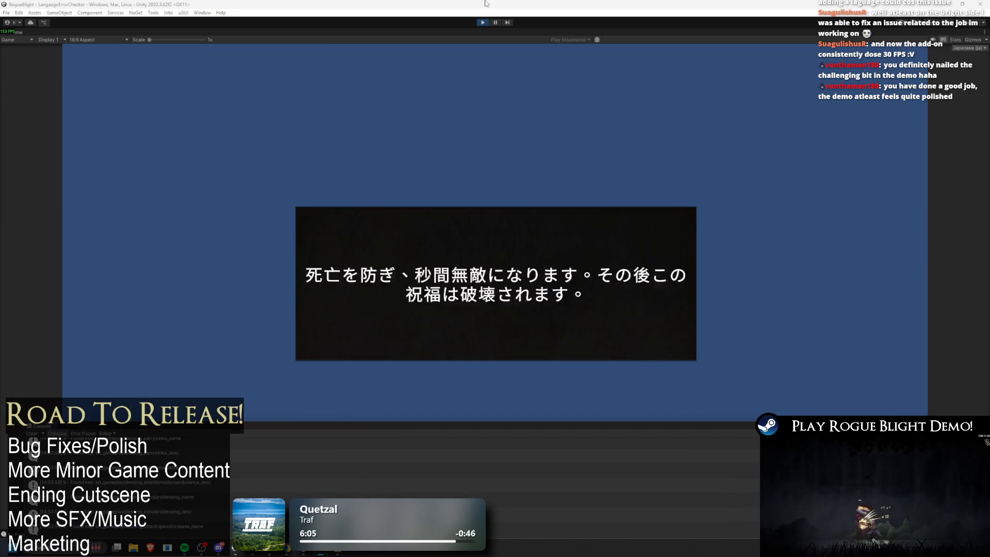
click(483, 22)
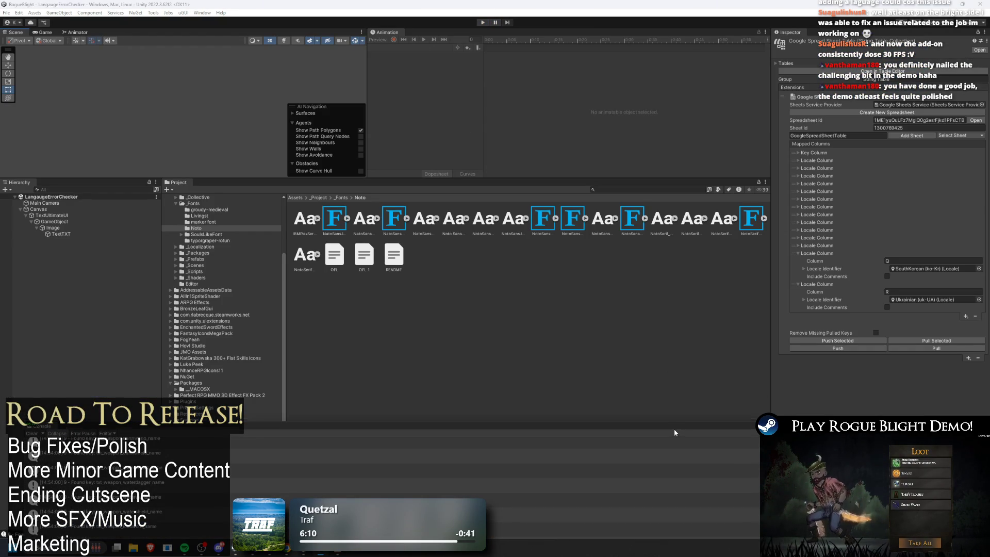
Search the Project window for 'google', select the GoogleSpreadSheetTable asset, pull it again, and clear the console
drag(673, 429, 654, 337)
click(484, 251)
click(624, 189)
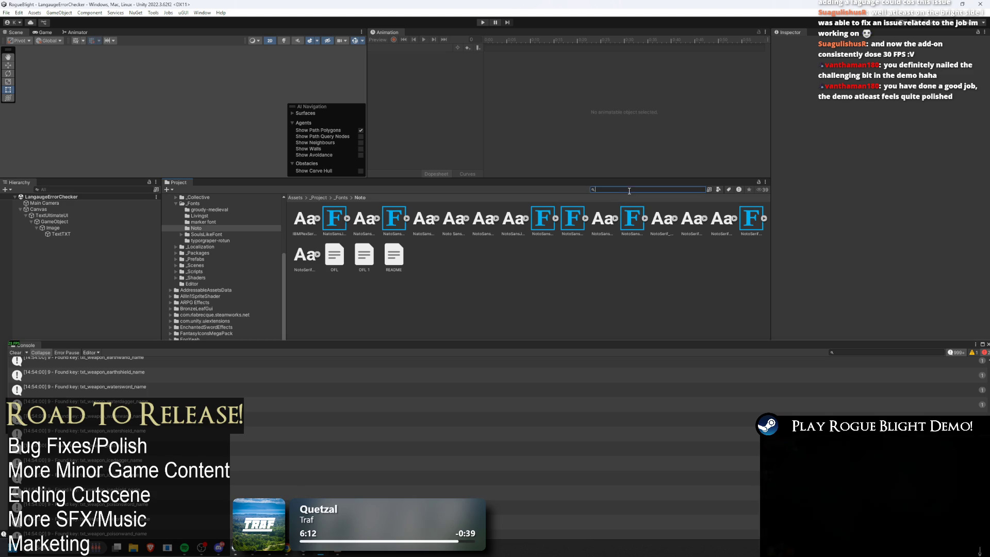
text(google)
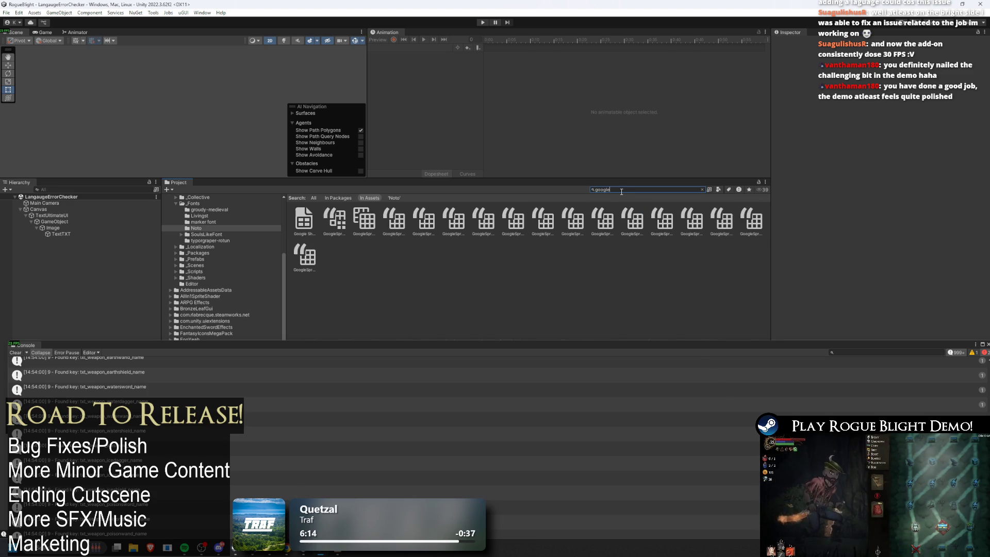
click(323, 212)
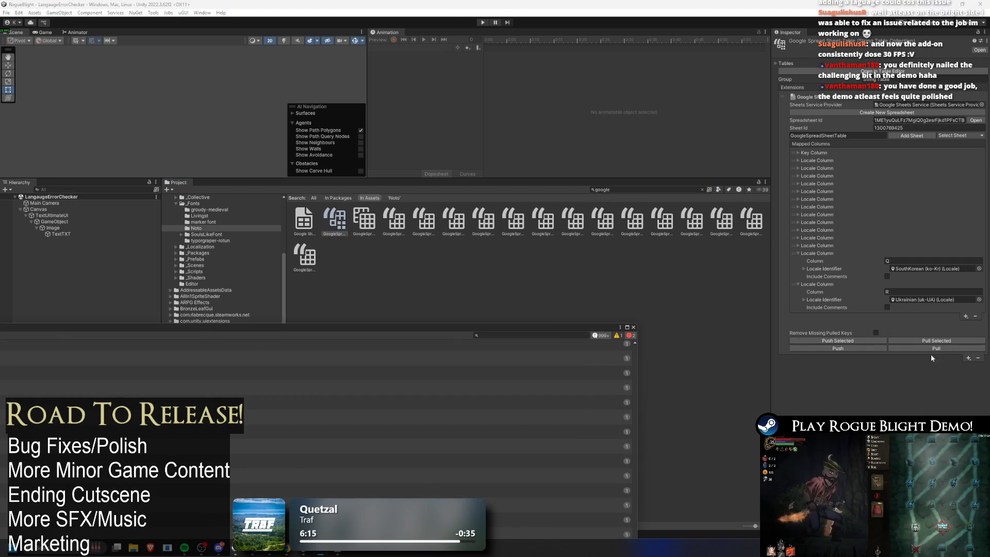
double_click(601, 331)
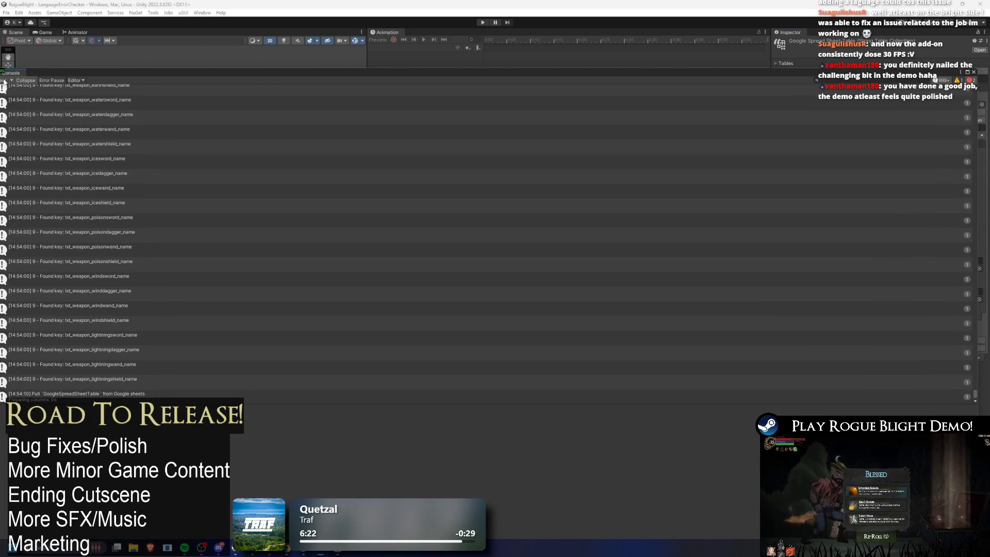
click(484, 22)
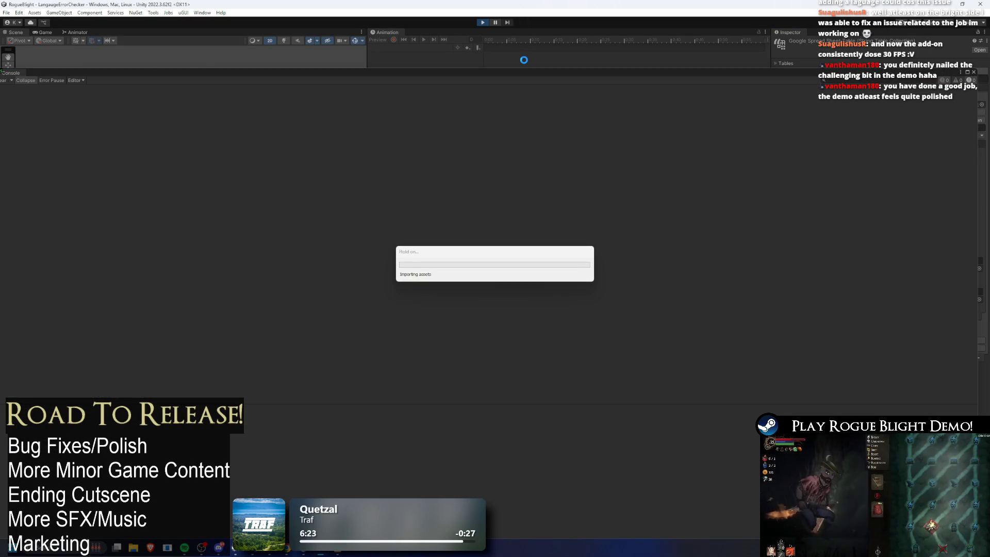
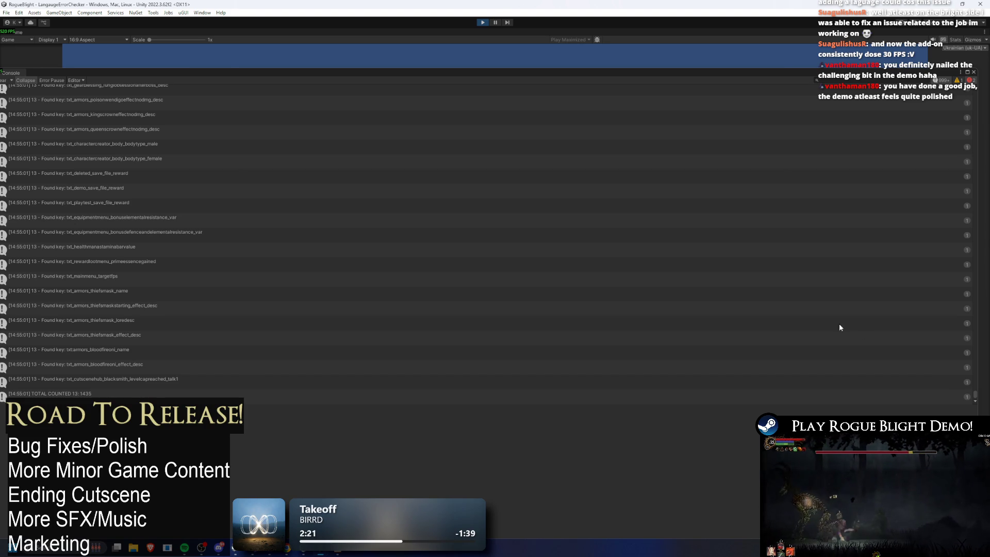
Scroll up the Unity Console log, then bring the Rogue_Blight_Localization spreadsheet forward in Chrome
drag(975, 396, 978, 80)
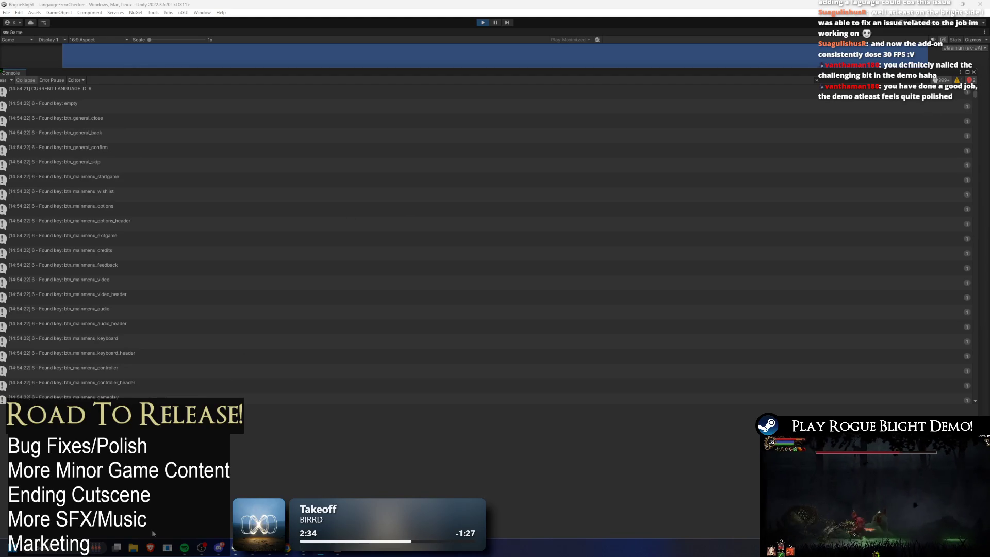
click(295, 550)
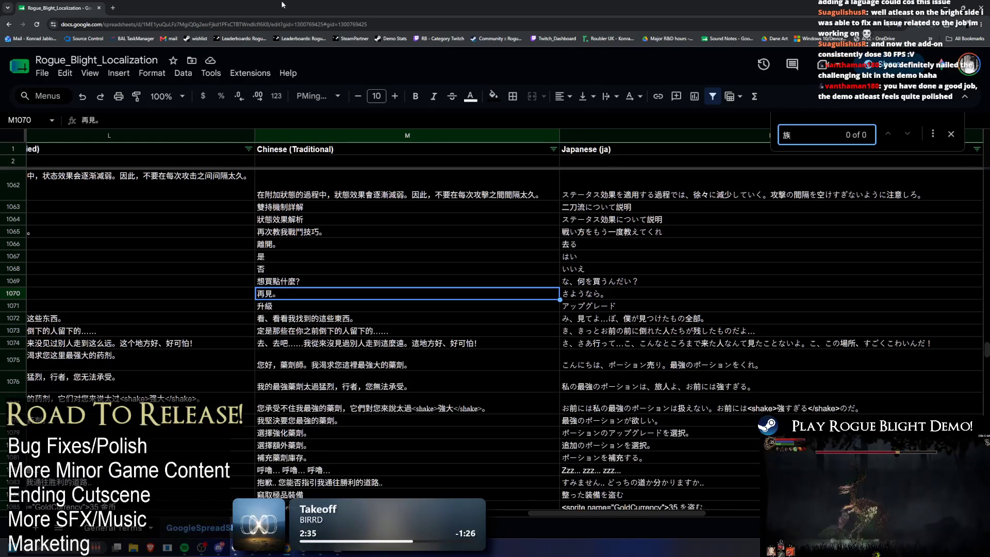
Close the spreadsheet tab, check Unity's log briefly, then return to the YouTube home page
click(113, 8)
key(ctrl+w)
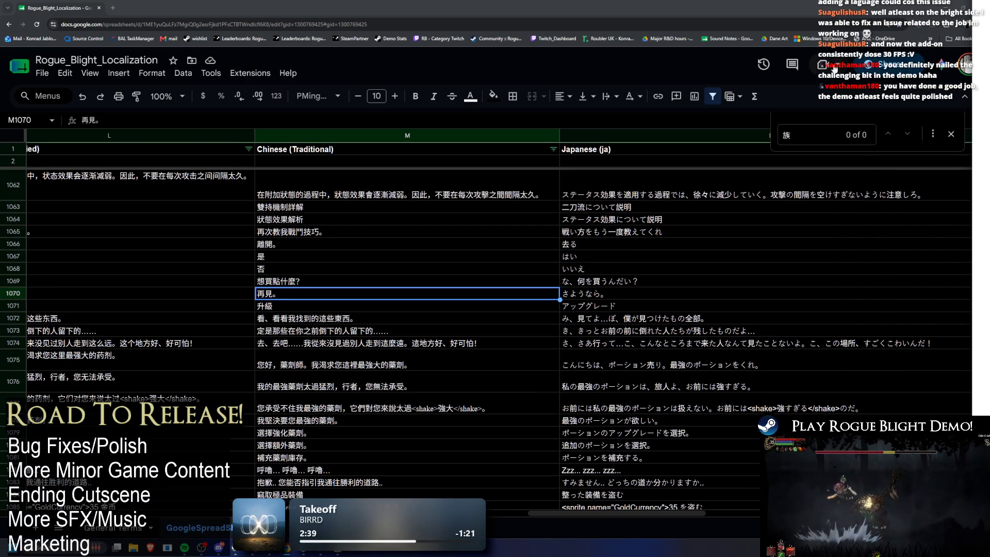
key(alt+Tab)
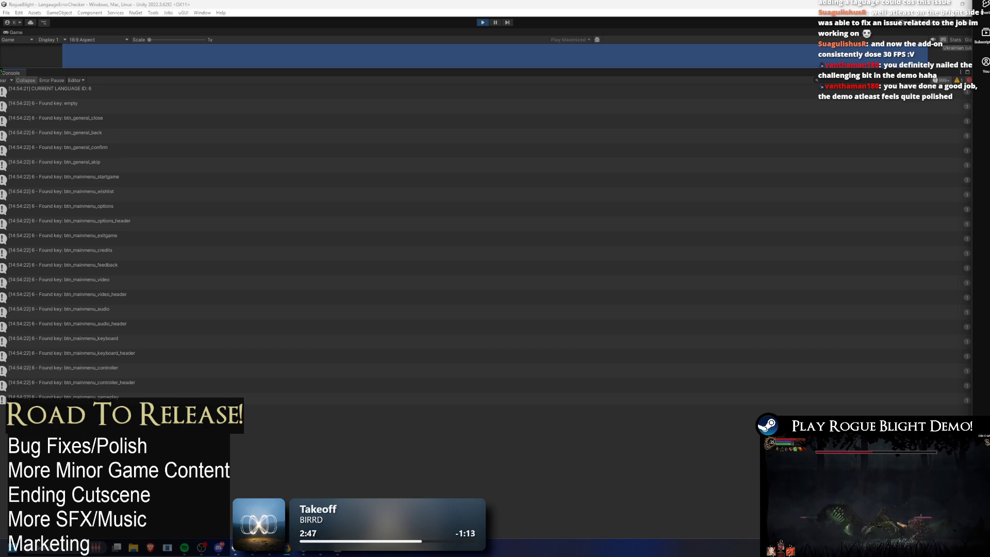
key(alt+Tab)
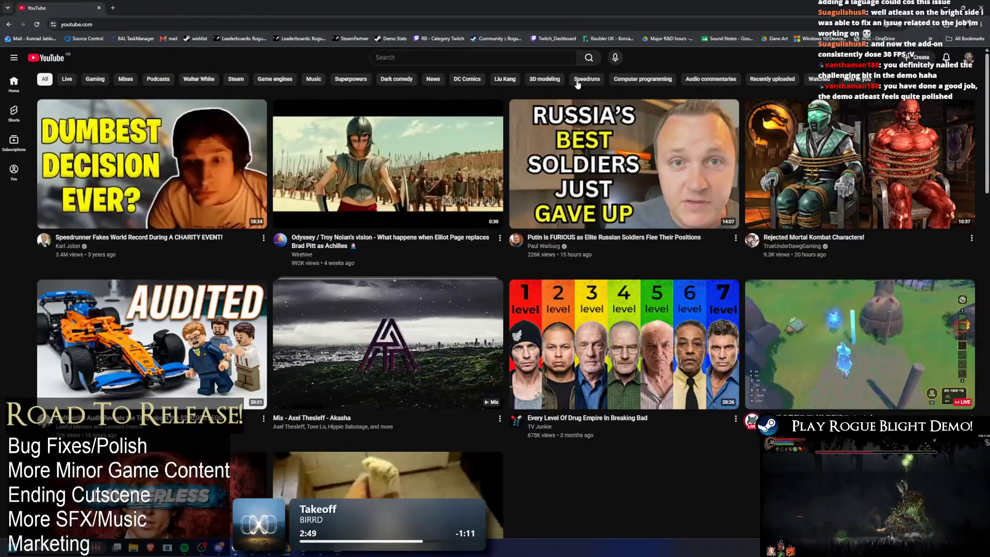
Search YouTube for 'rogue blight' and filter the results to recently uploaded videos
click(772, 80)
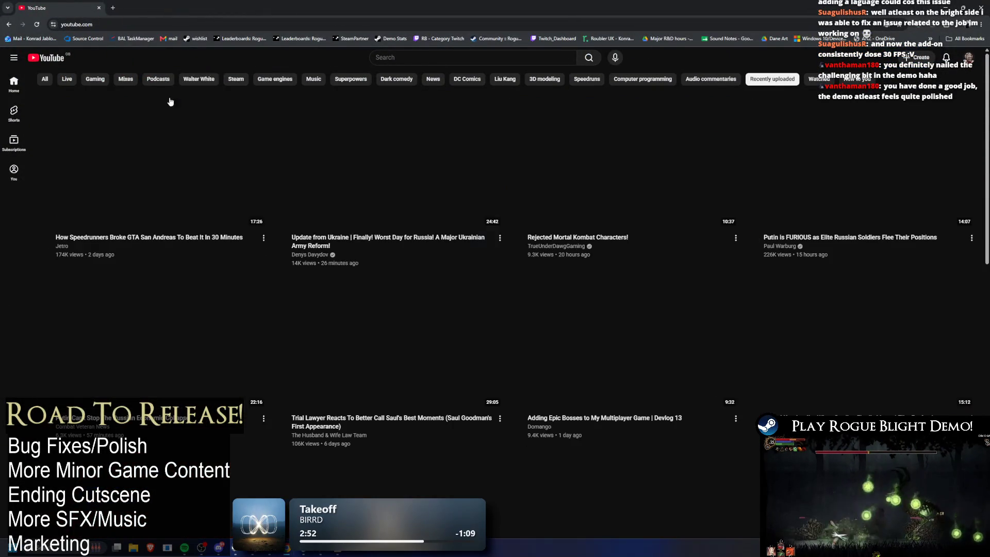
click(446, 62)
text(rogue bl)
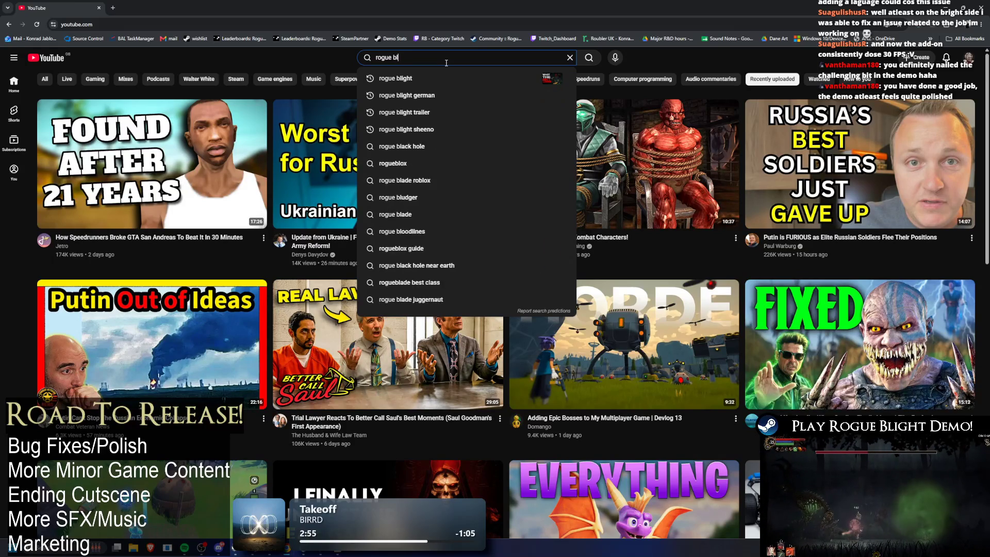
text(ight)
key(Return)
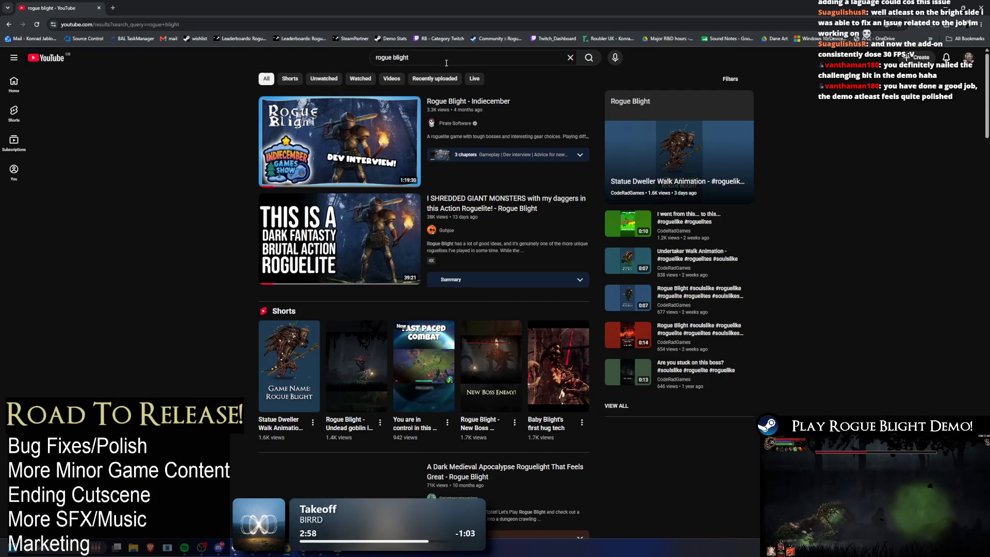
click(435, 79)
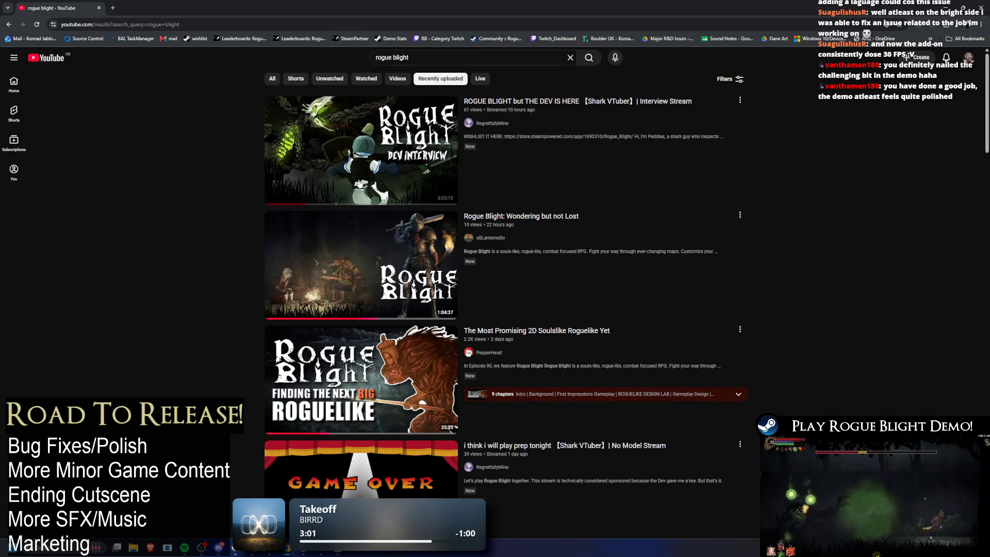
Browse the results and open 'The Most Promising 2D Soulslike Roguelike Yet'
mouse_move(401, 252)
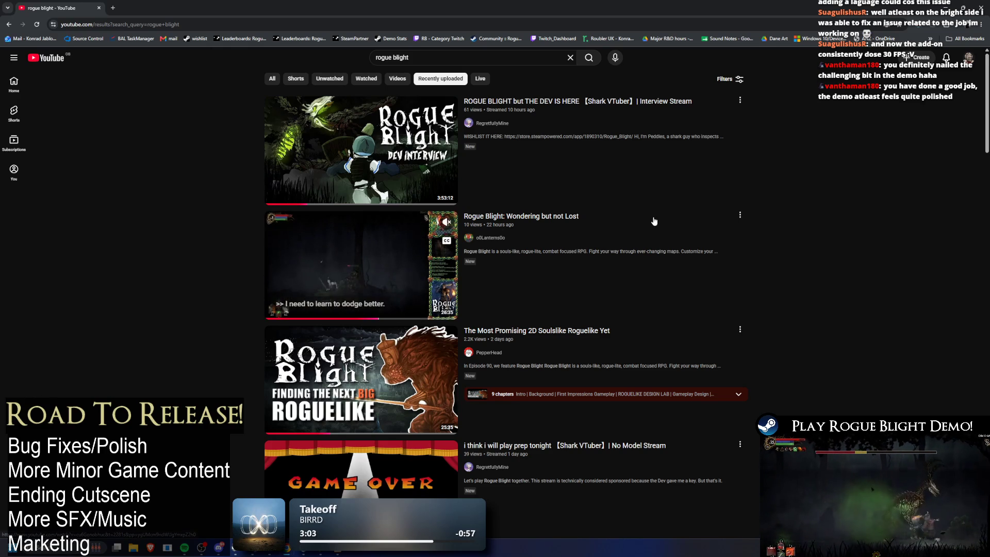
scroll(599, 206, down, 5)
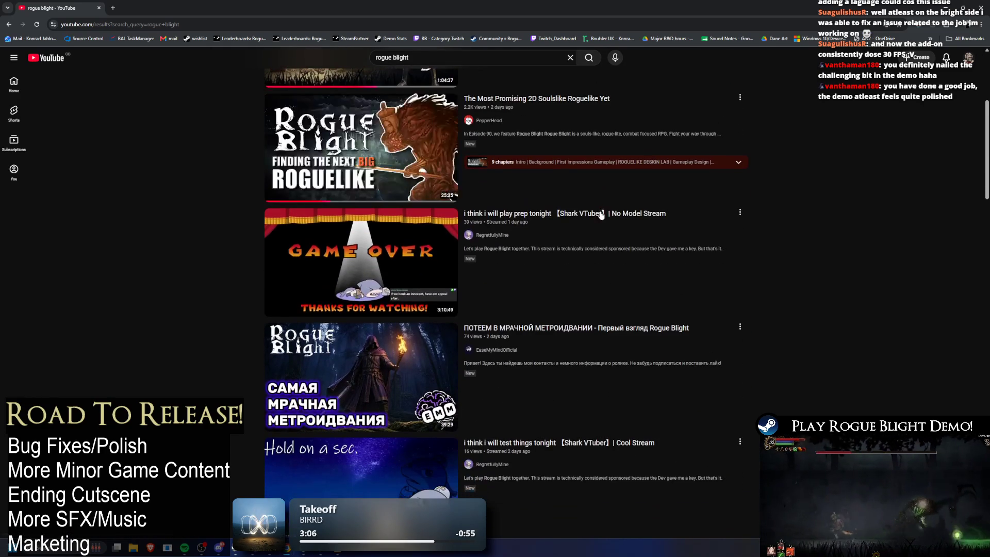
scroll(598, 211, down, 2)
mouse_move(404, 316)
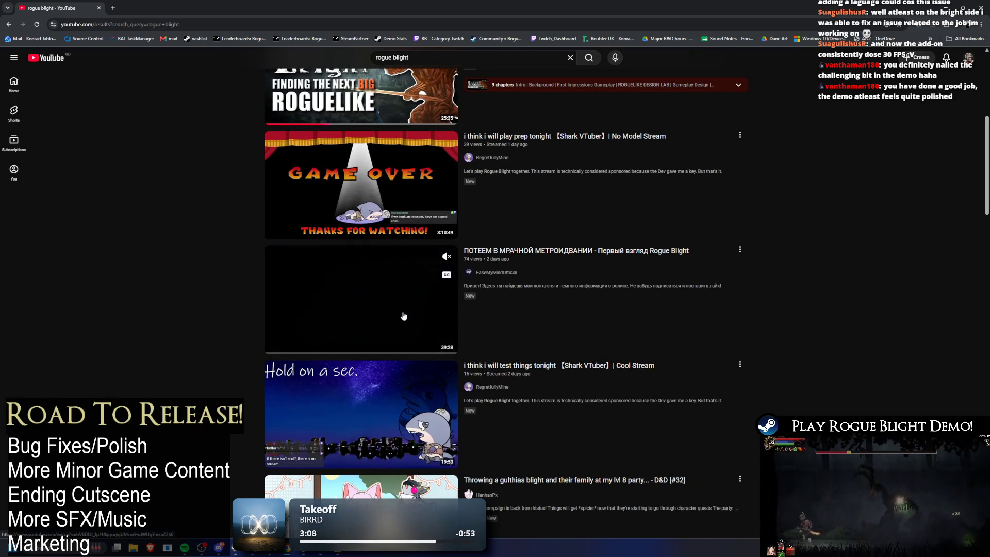
scroll(384, 297, down, 4)
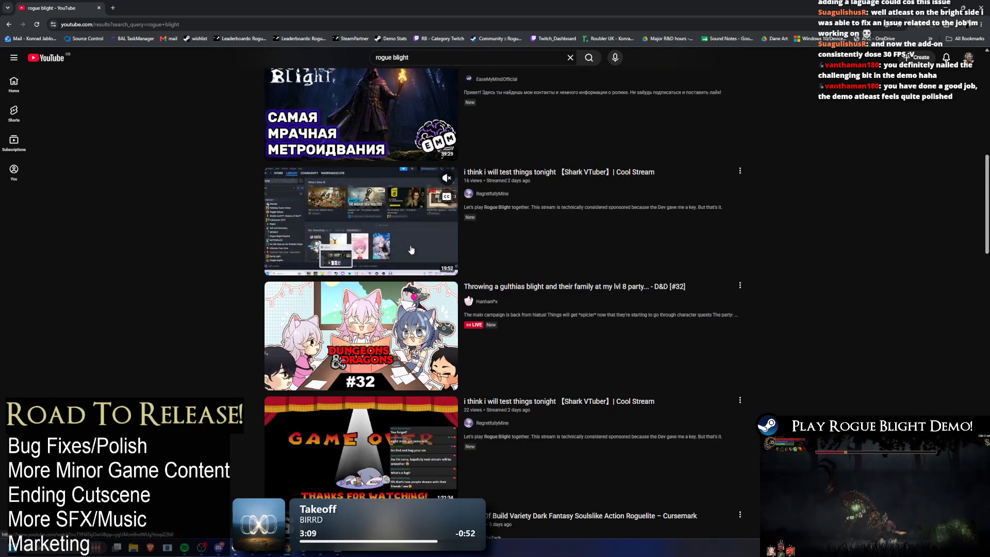
scroll(411, 250, up, 1)
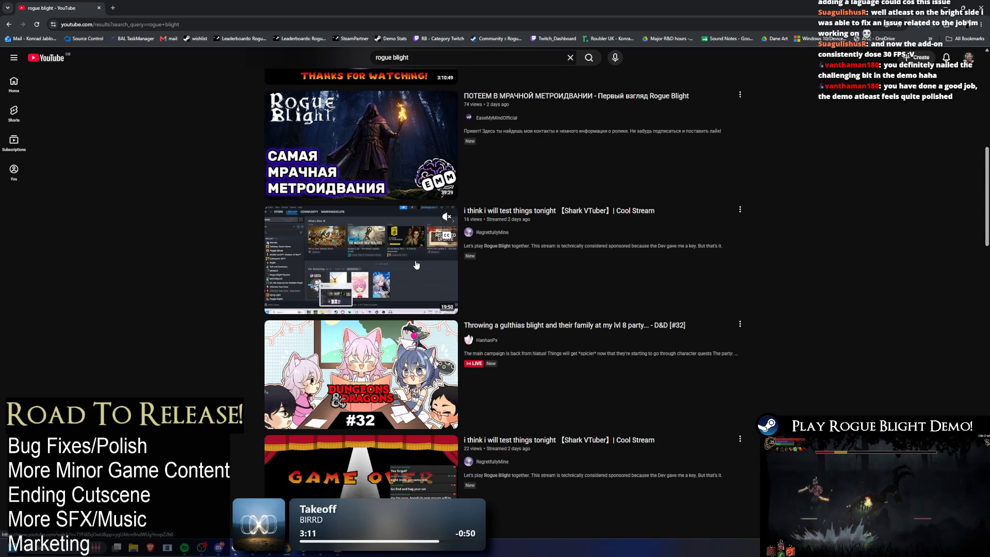
mouse_move(384, 153)
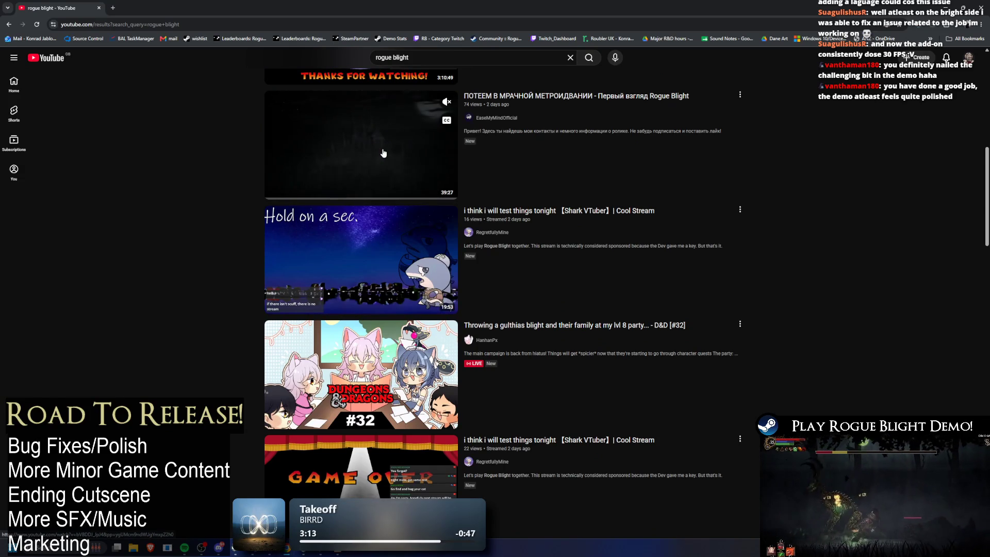
scroll(878, 199, down, 7)
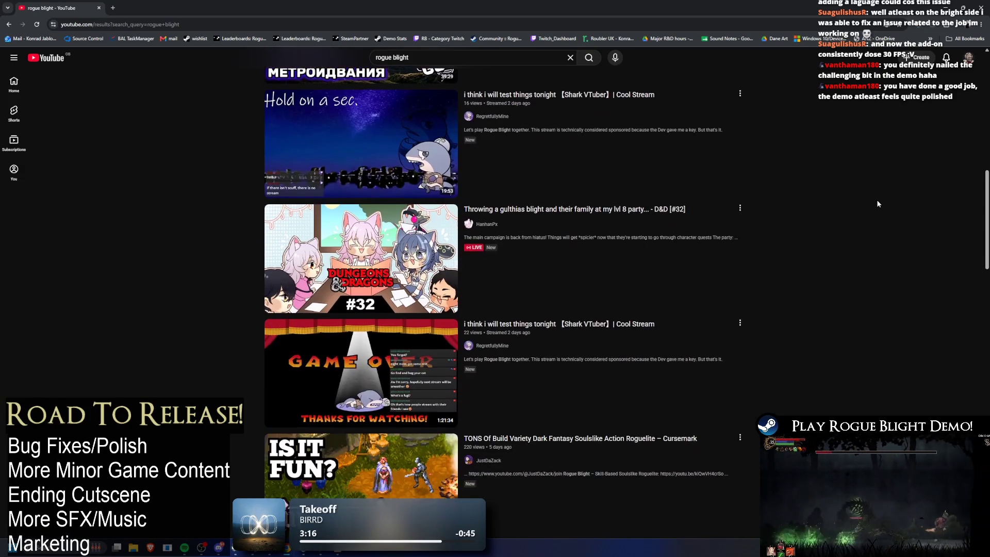
scroll(869, 206, down, 3)
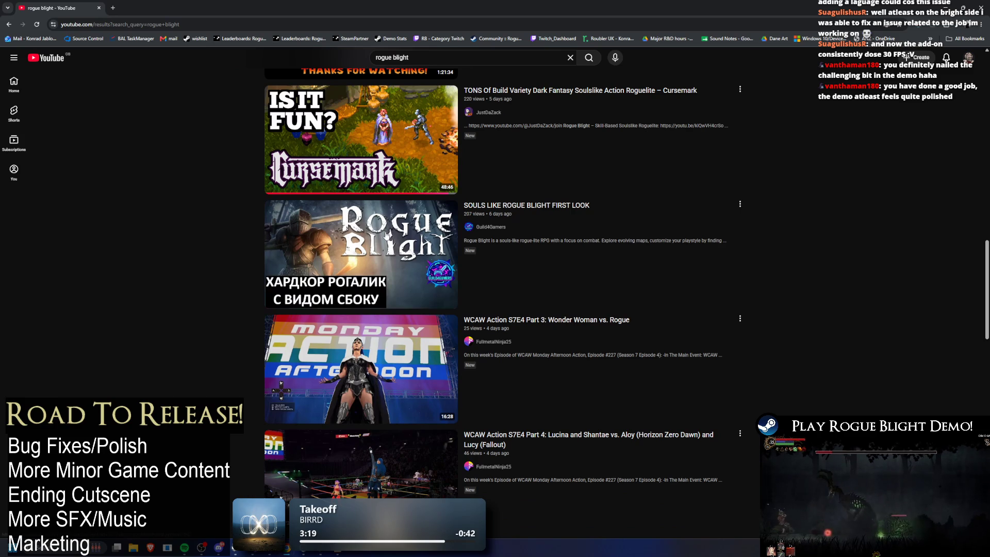
scroll(868, 252, down, 5)
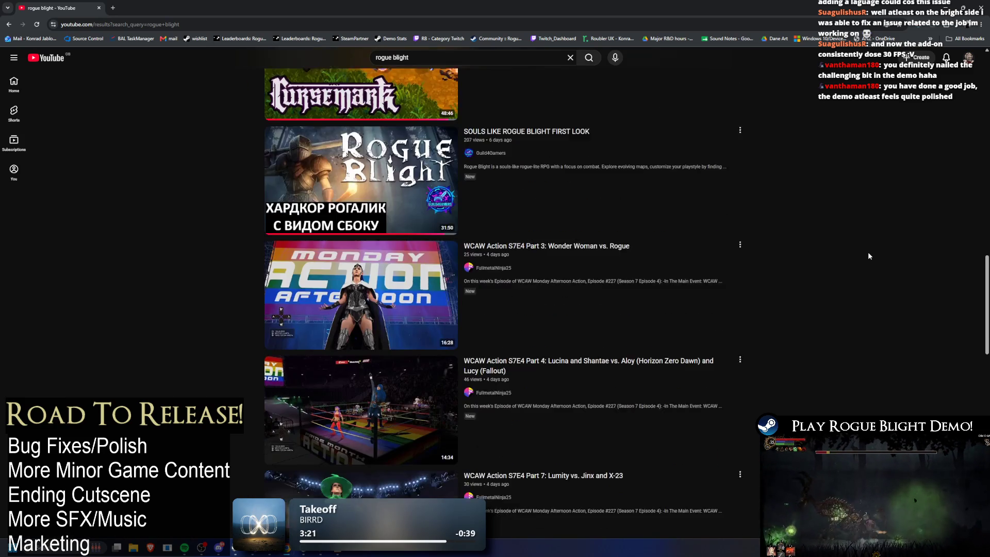
scroll(867, 253, up, 10)
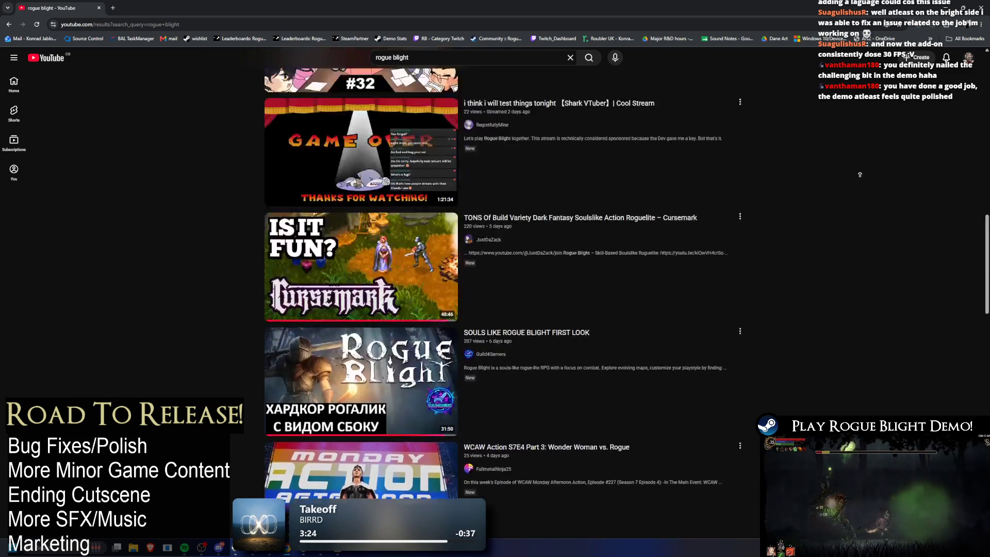
scroll(845, 181, up, 1)
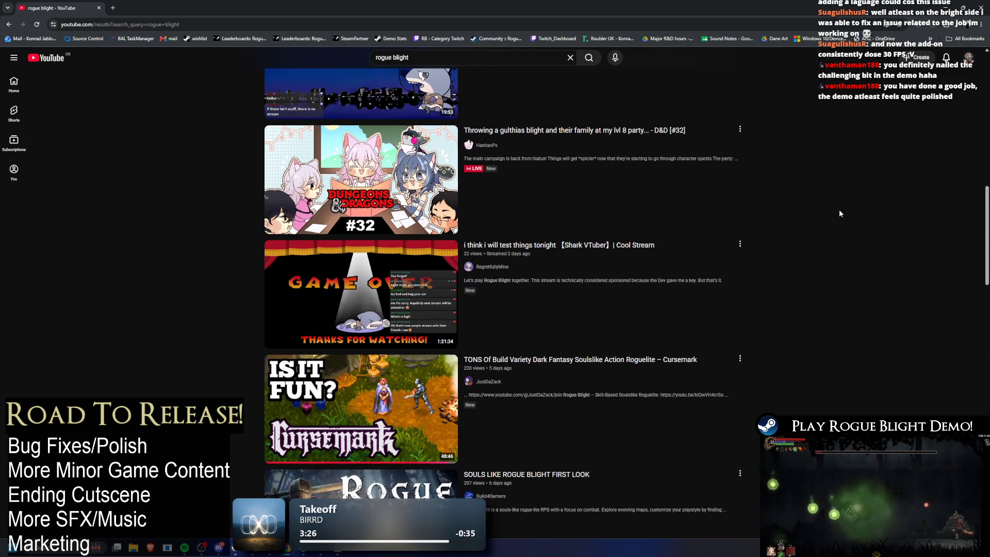
scroll(845, 227, up, 7)
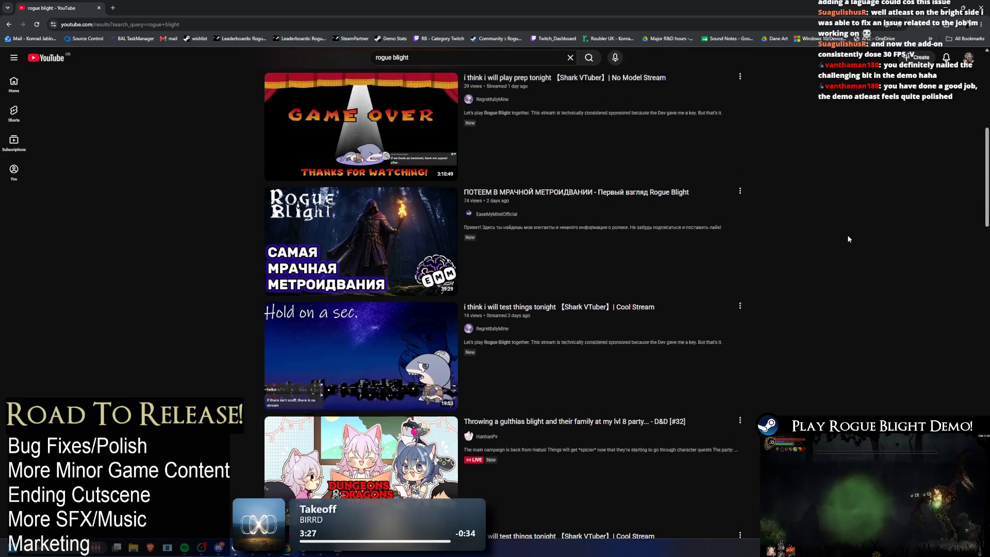
scroll(783, 209, up, 2)
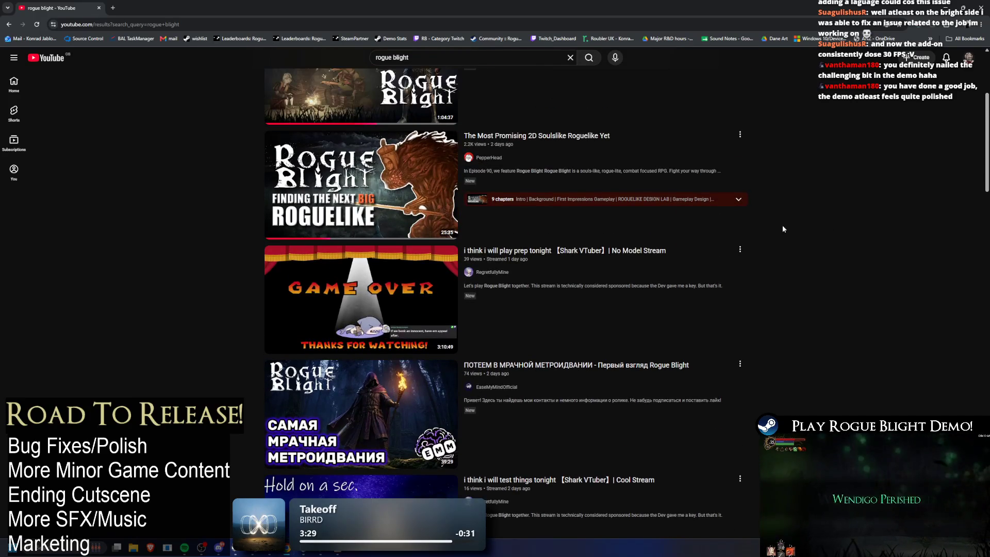
scroll(782, 236, up, 2)
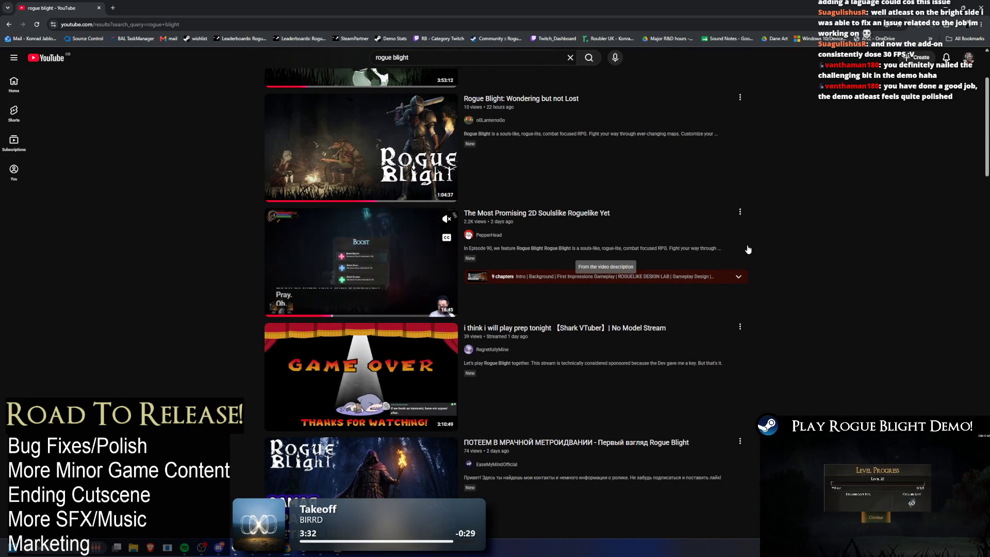
click(352, 265)
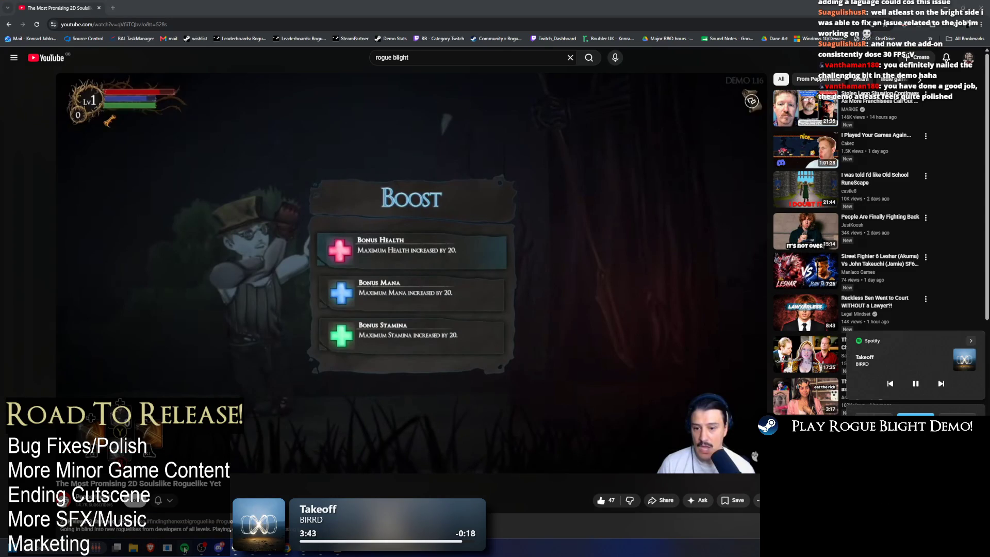
Look through the video's 9 comments, then resume playback at about 8:51
scroll(361, 438, down, 7)
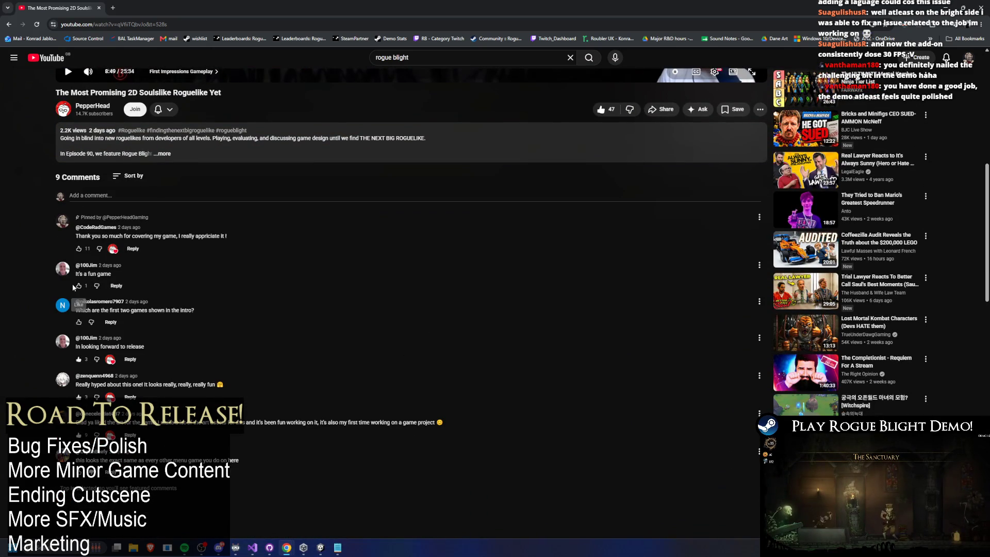
scroll(307, 284, up, 2)
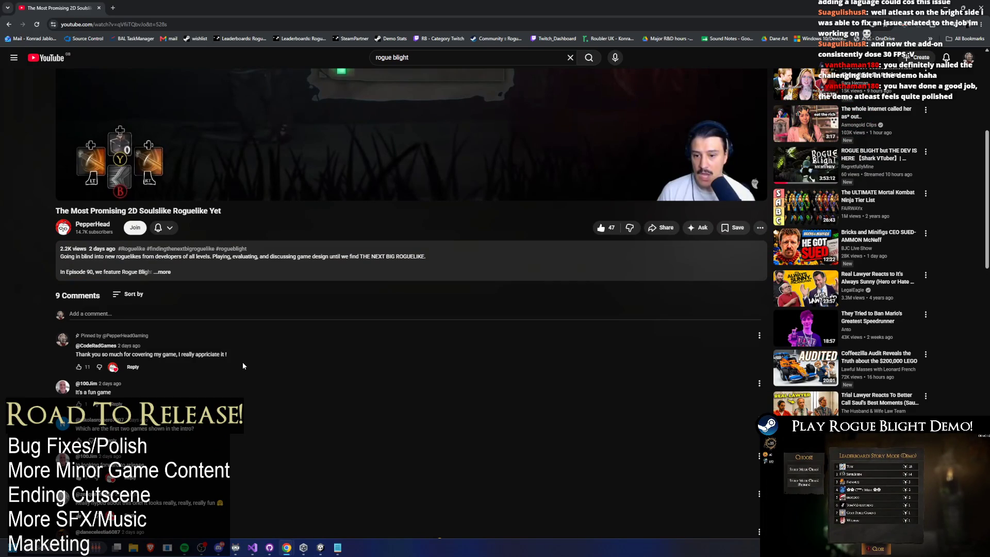
click(287, 119)
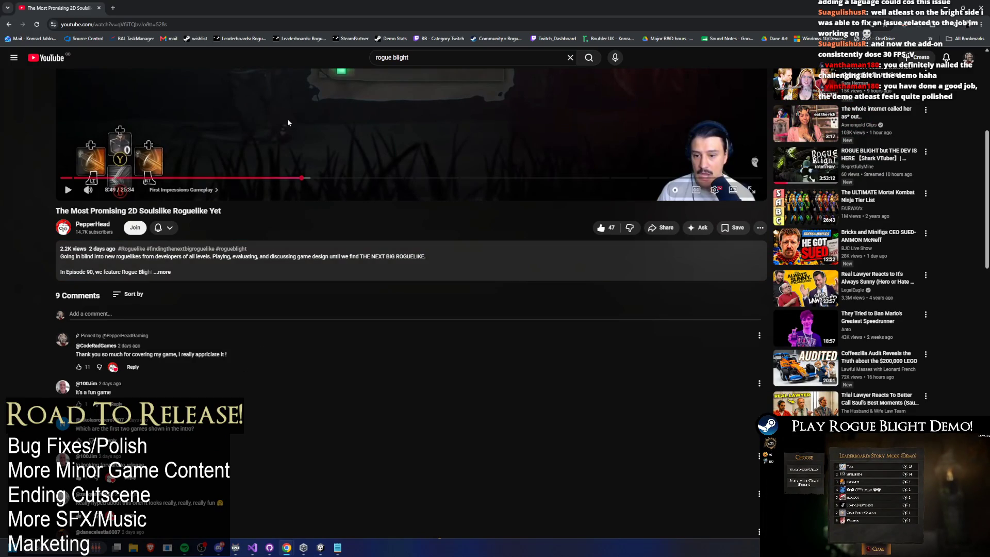
mouse_move(636, 197)
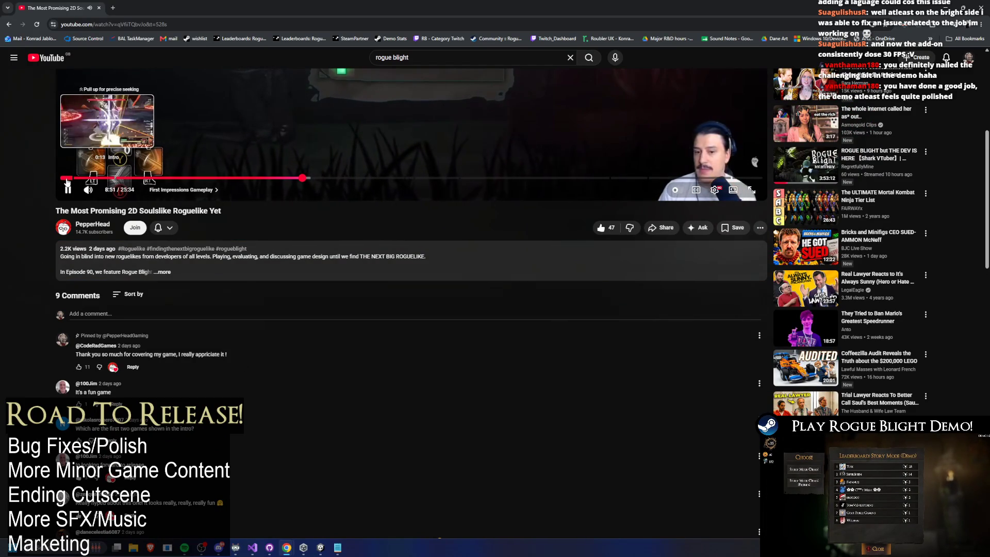
scroll(636, 197, up, 5)
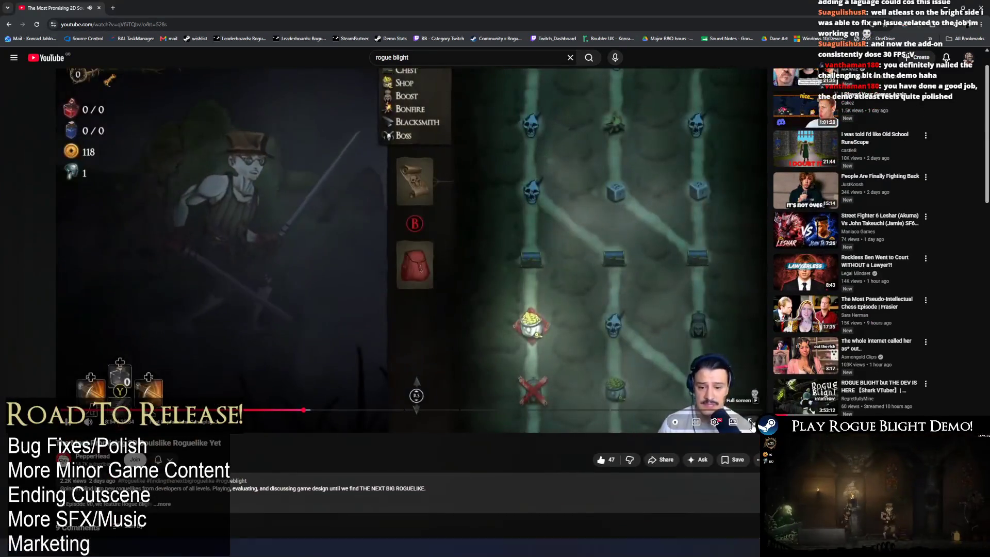
Watch the video fullscreen, return to the normal watch layout, and copy its URL
click(751, 423)
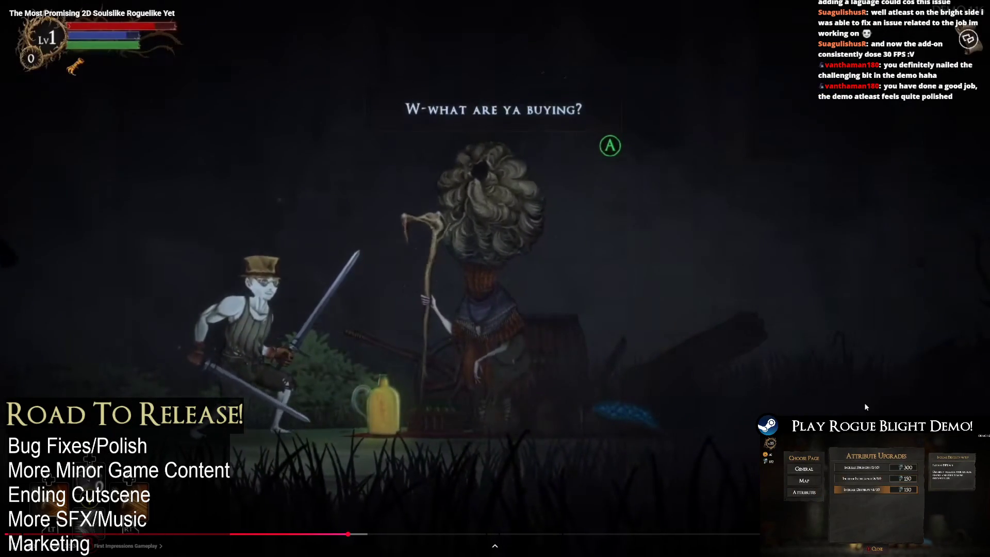
key(Escape)
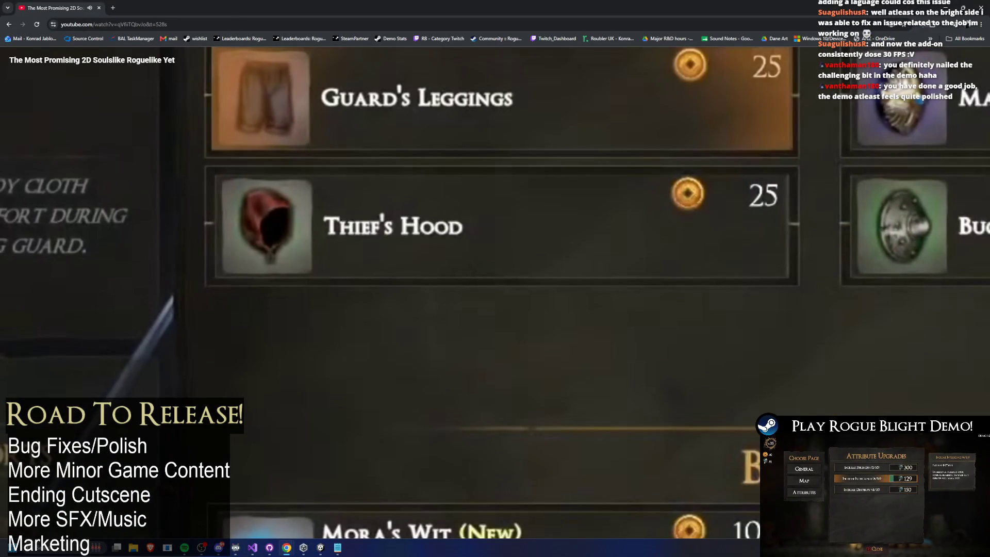
key(Escape)
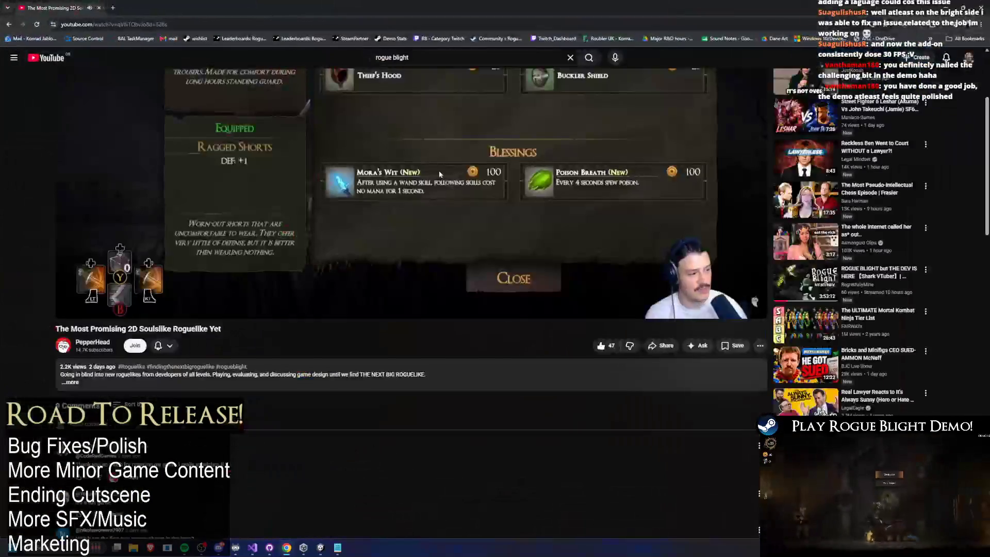
key(ctrl+l)
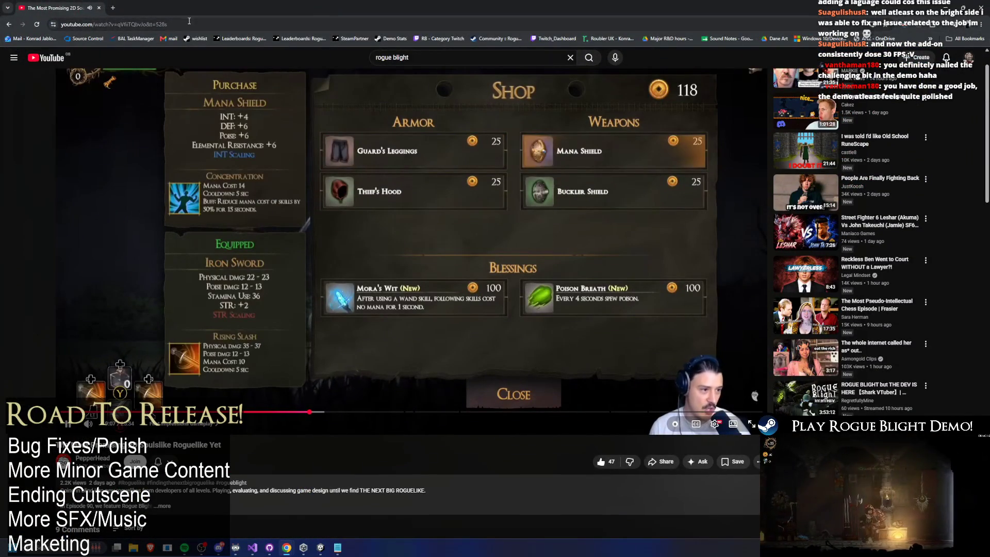
key(ctrl+c)
key(Escape)
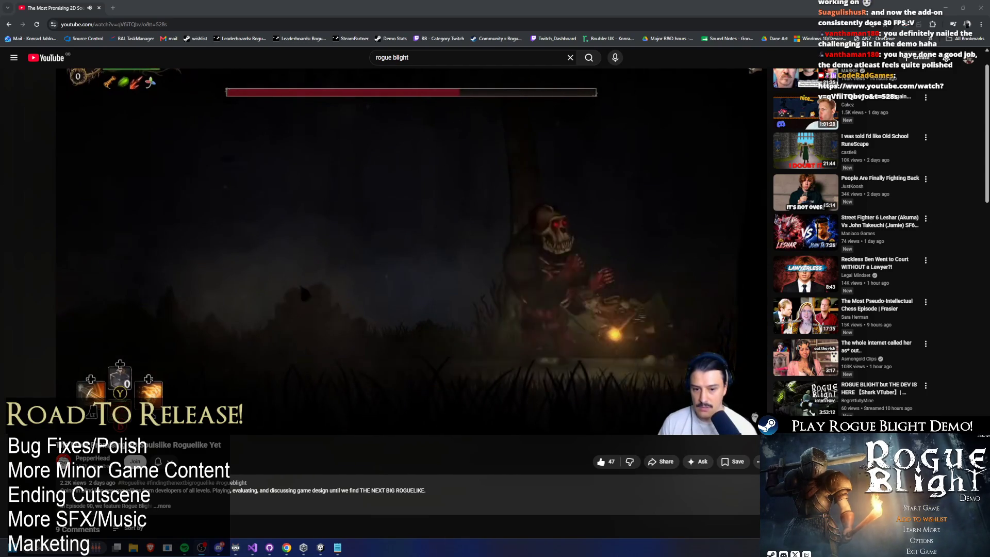
Move the BE RIGHT BACK Notepad note to the bottom centre and start retyping its text
mouse_move(337, 548)
click(297, 522)
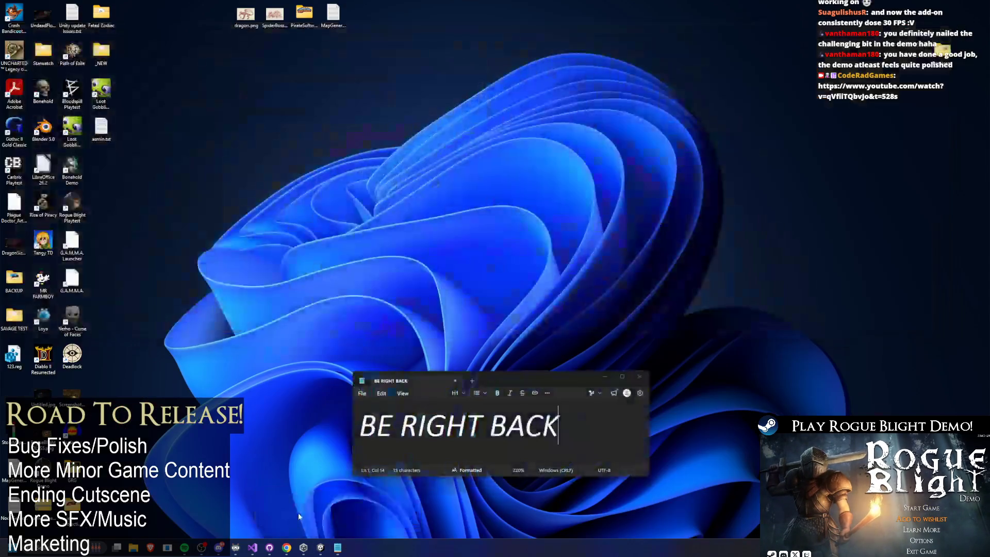
mouse_move(413, 381)
mouse_down()
mouse_move(391, 480)
mouse_move(329, 449)
mouse_move(329, 457)
mouse_up()
drag(483, 501, 313, 501)
text(E)
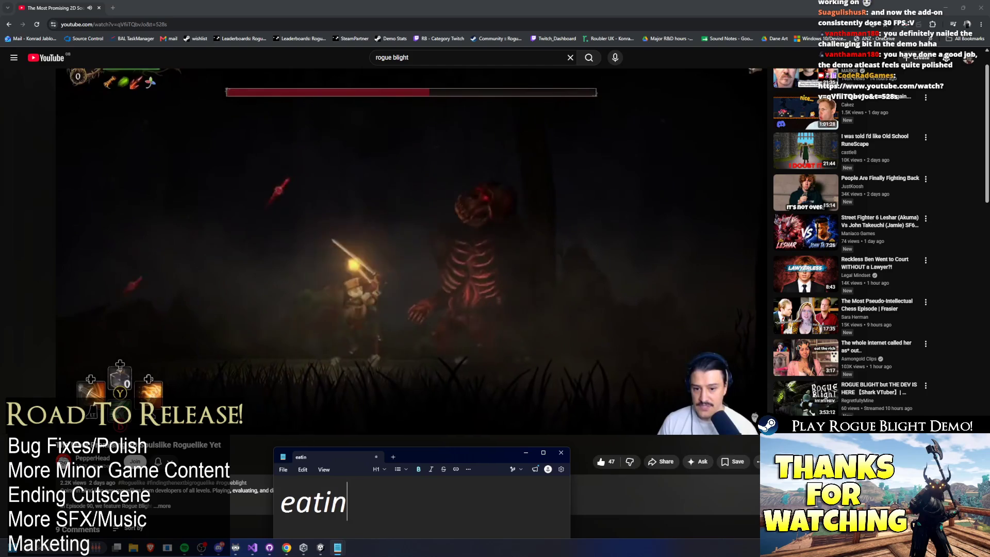
text(g)
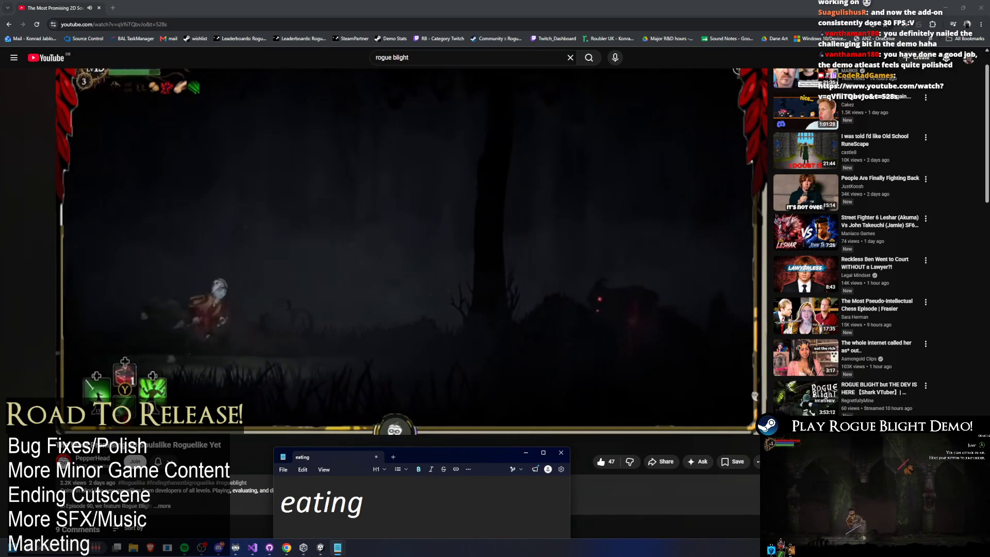
Close the eating.txt Notepad note, bringing up its save-changes prompt
key(alt+Tab)
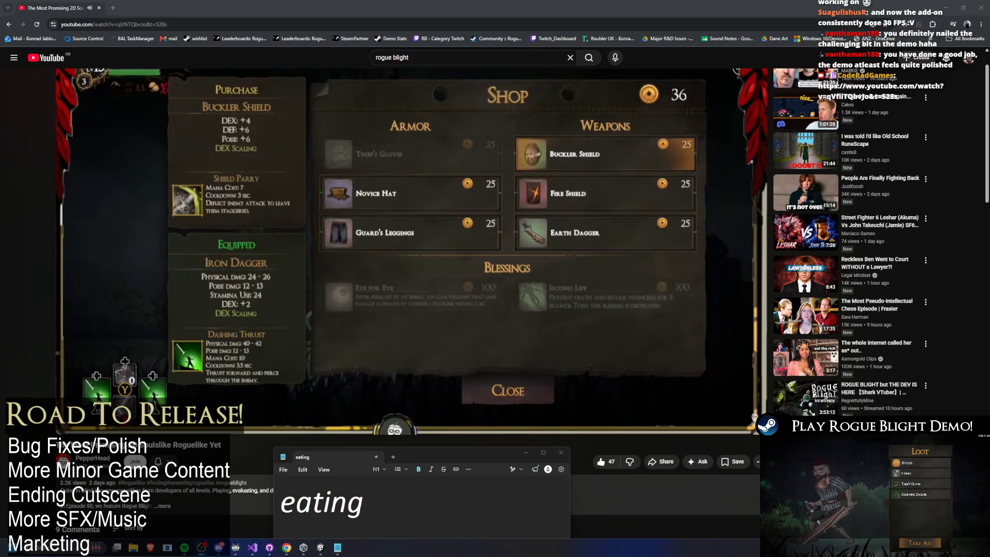
click(561, 452)
Discard the eating note's changes, then switch from YouTube to the Unity editor
click(424, 522)
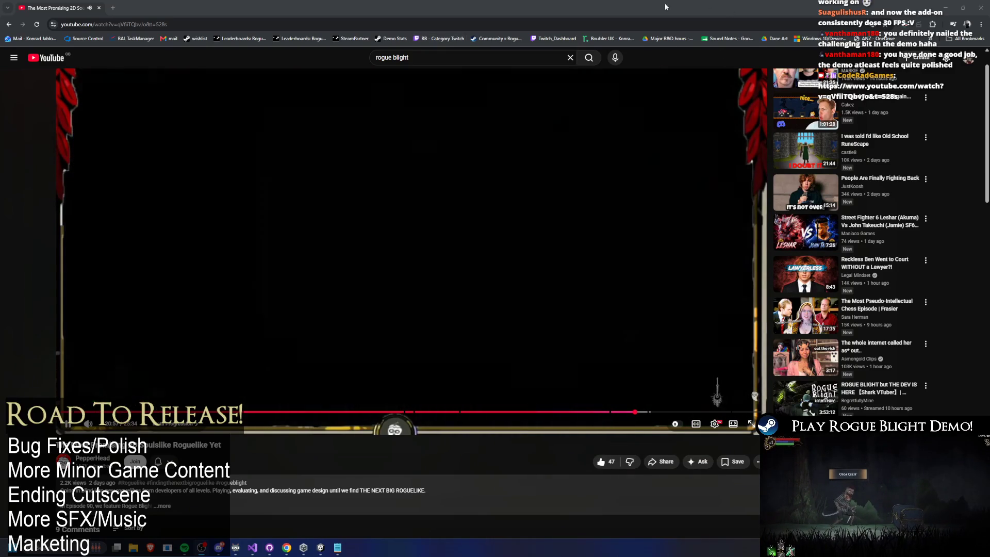
scroll(507, 109, up, 1)
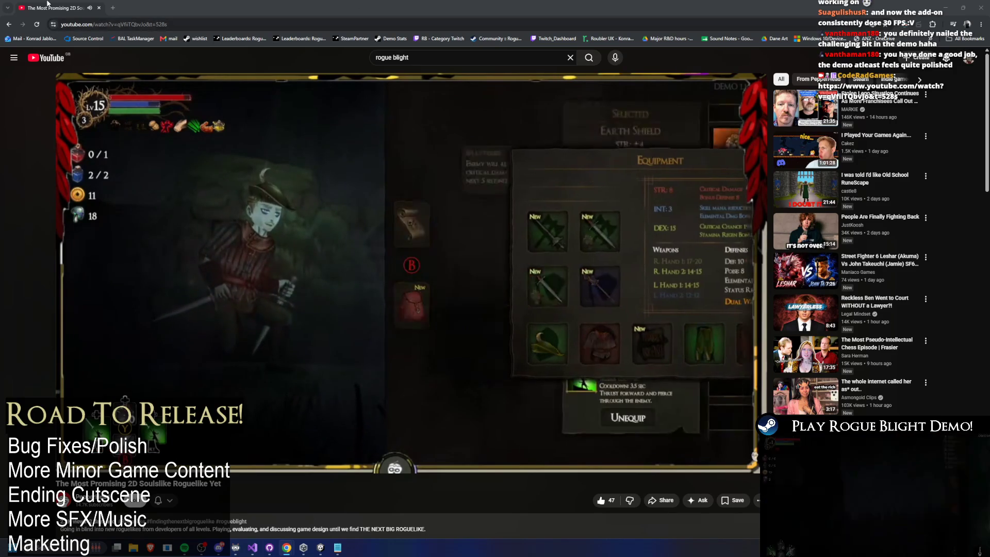
click(58, 26)
scroll(361, 258, down, 3)
key(alt+Tab)
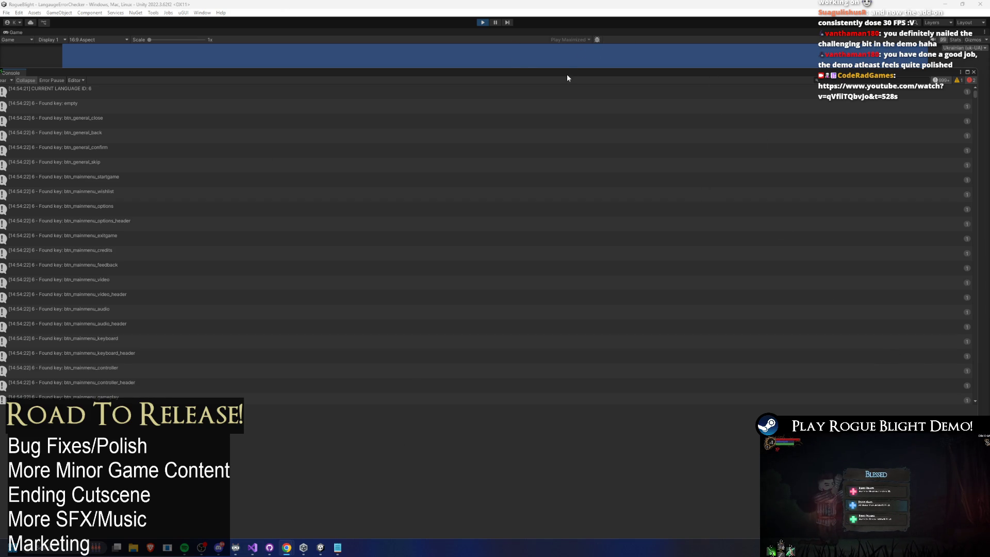
Enlarge the Console and undock it into a centred window, scrolled to the TMP_FontAsset error
drag(564, 74, 586, 64)
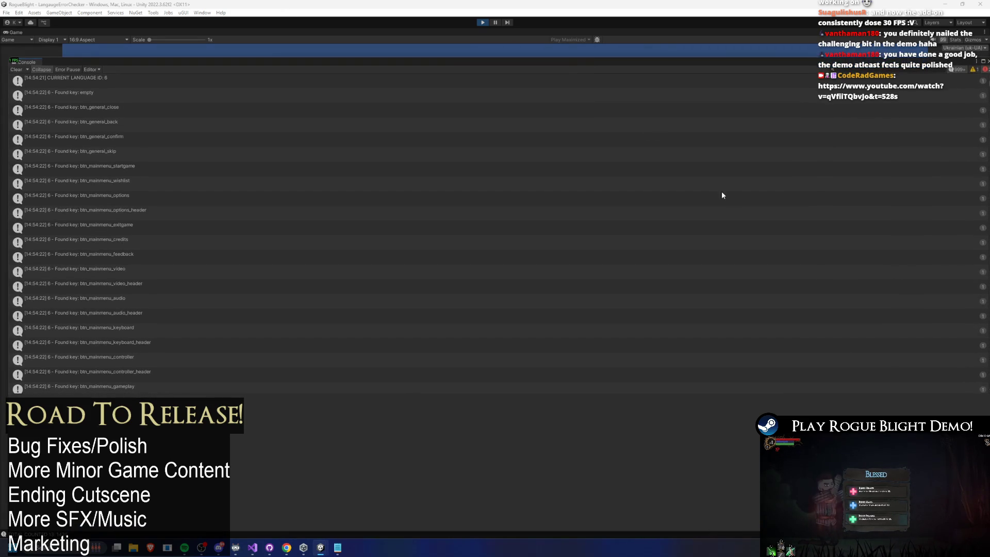
drag(899, 401, 903, 441)
scroll(962, 381, down, 3)
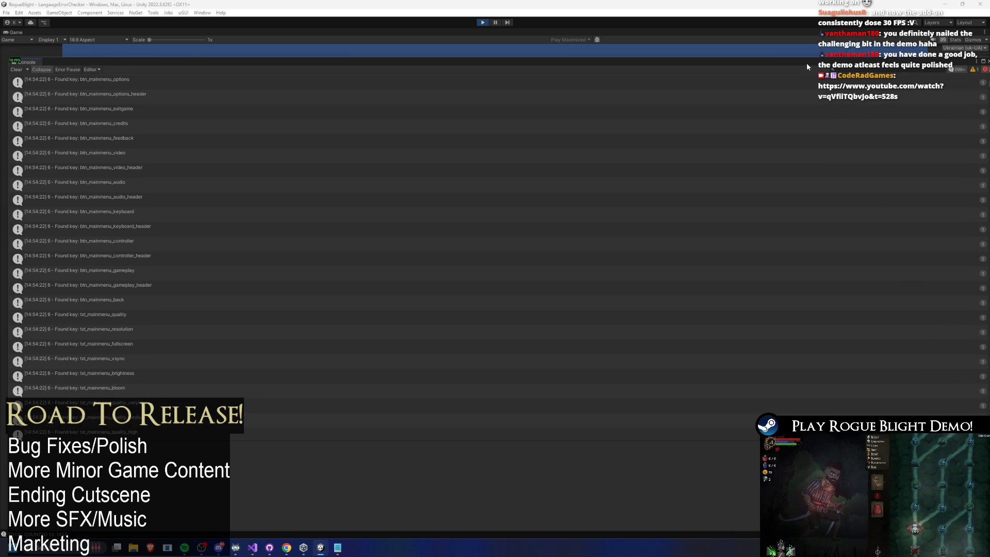
drag(808, 66, 790, 52)
mouse_move(974, 134)
mouse_down()
mouse_move(767, 134)
mouse_move(817, 134)
mouse_up()
drag(707, 61, 779, 63)
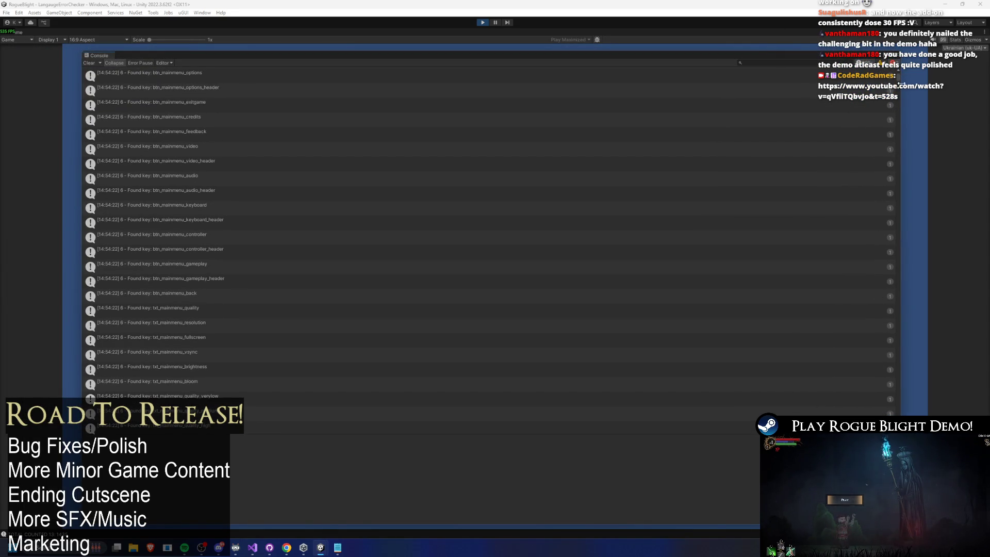
drag(900, 83, 899, 191)
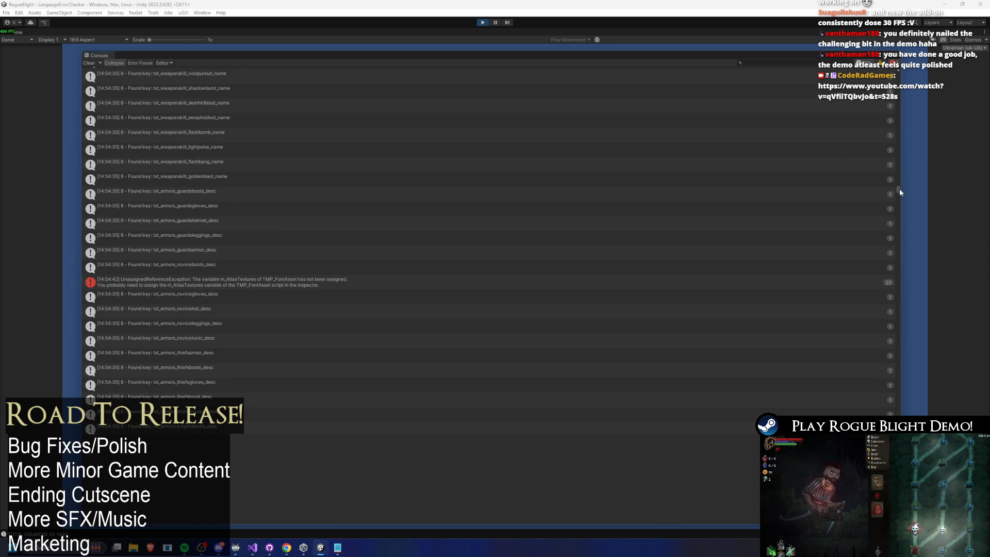
Show the txt_armors_noviceboots_desc entry details, then bring the localization spreadsheet forward
click(230, 264)
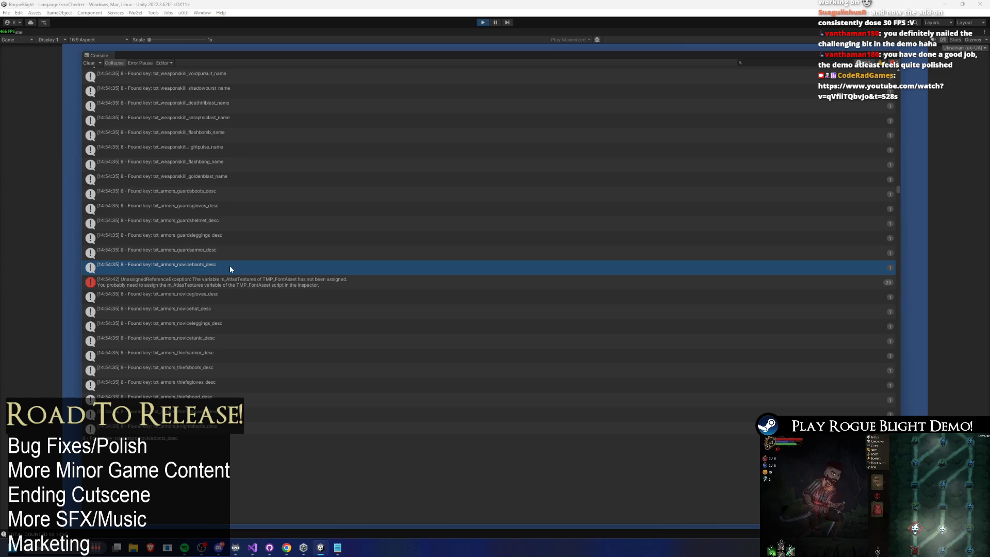
mouse_move(286, 552)
click(330, 501)
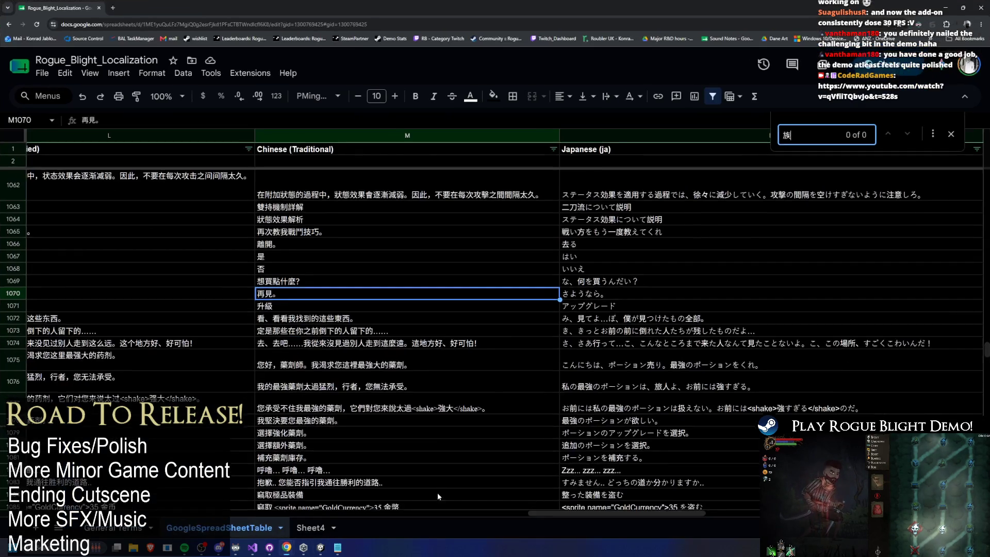
Find 'novice boots' in the sheet, select row 744 from E to R, and compare languages
key(ctrl+f)
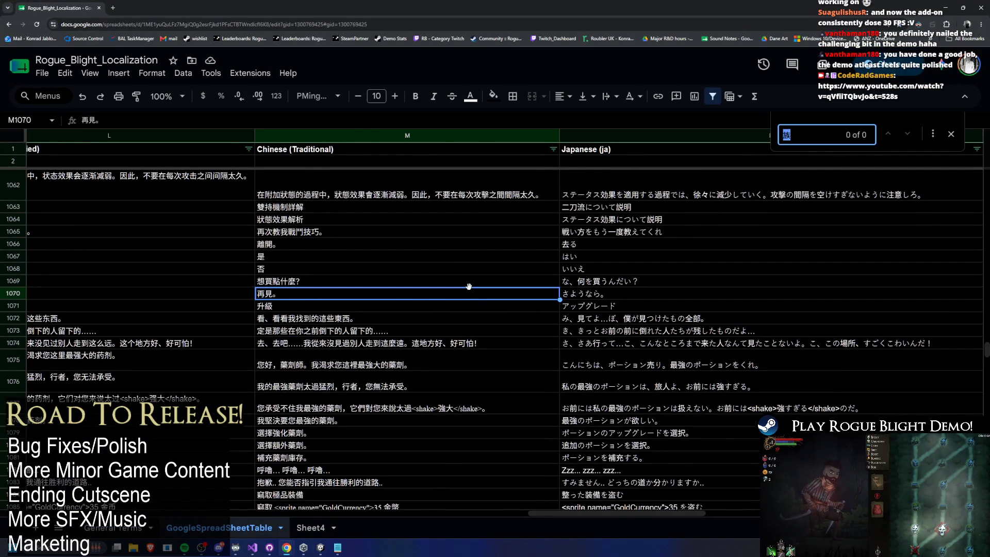
text(novice)
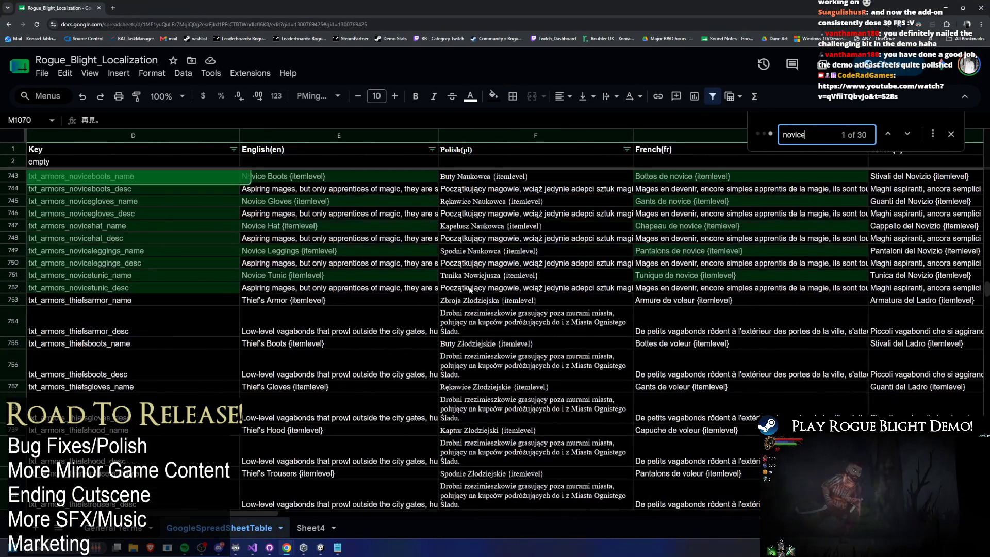
text( boots)
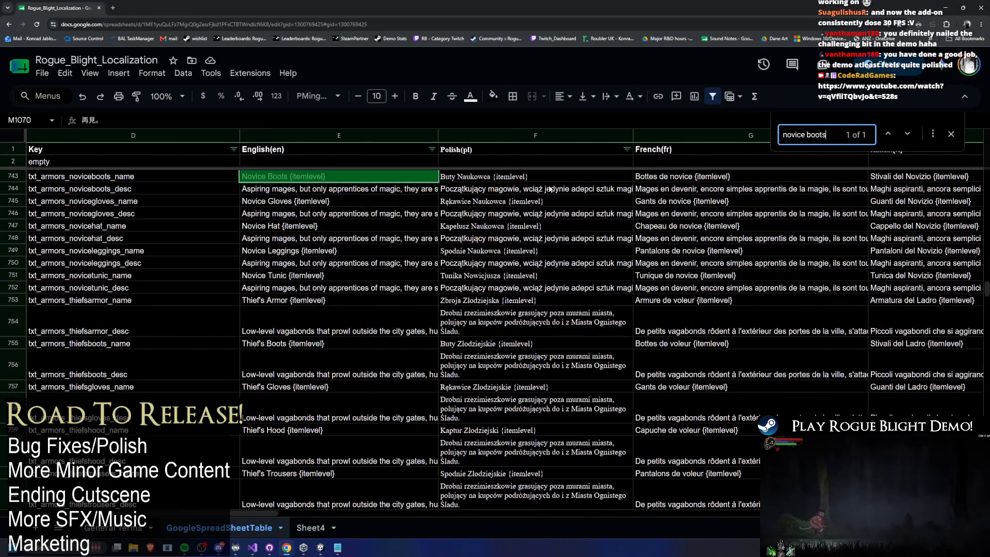
scroll(547, 249, up, 1)
drag(318, 232, 932, 231)
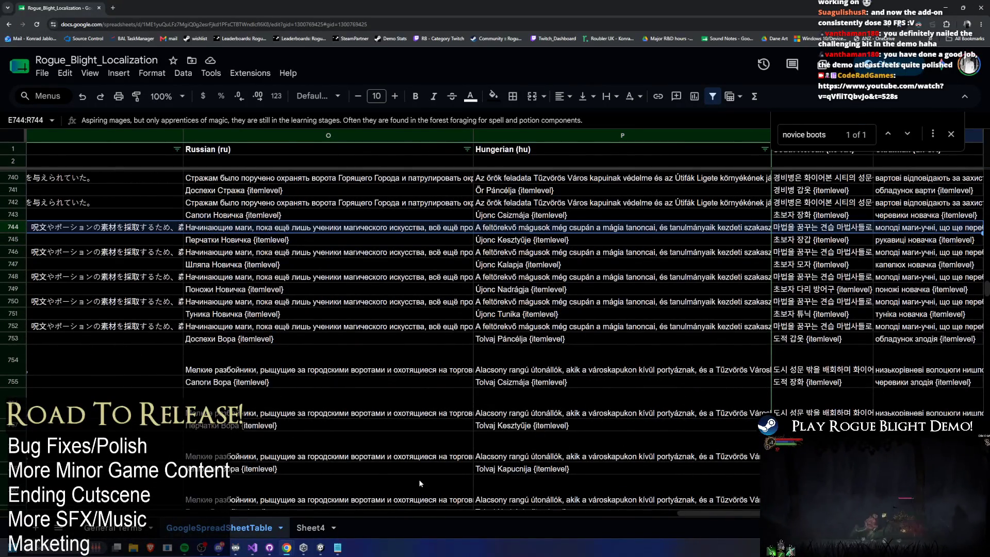
scroll(496, 205, right, 5)
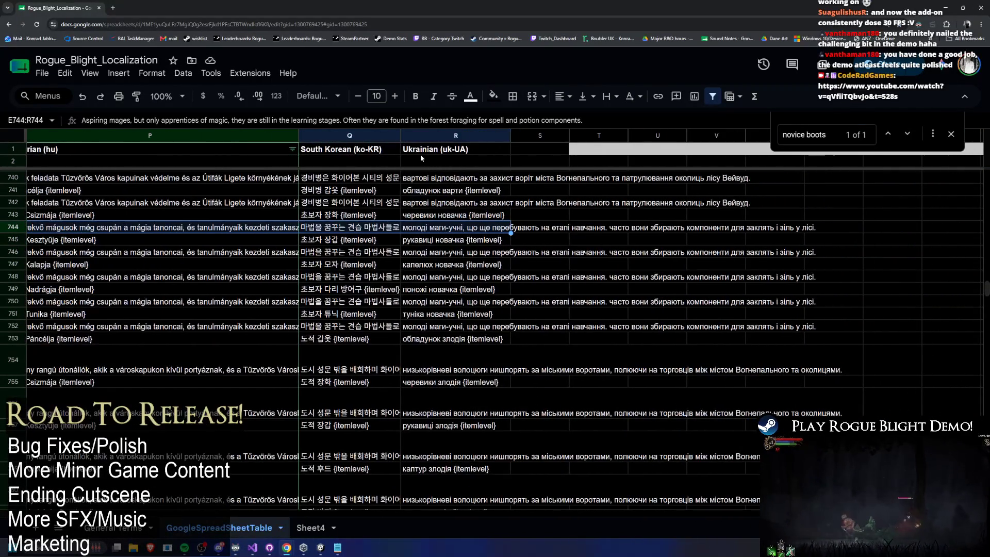
scroll(565, 496, left, 5)
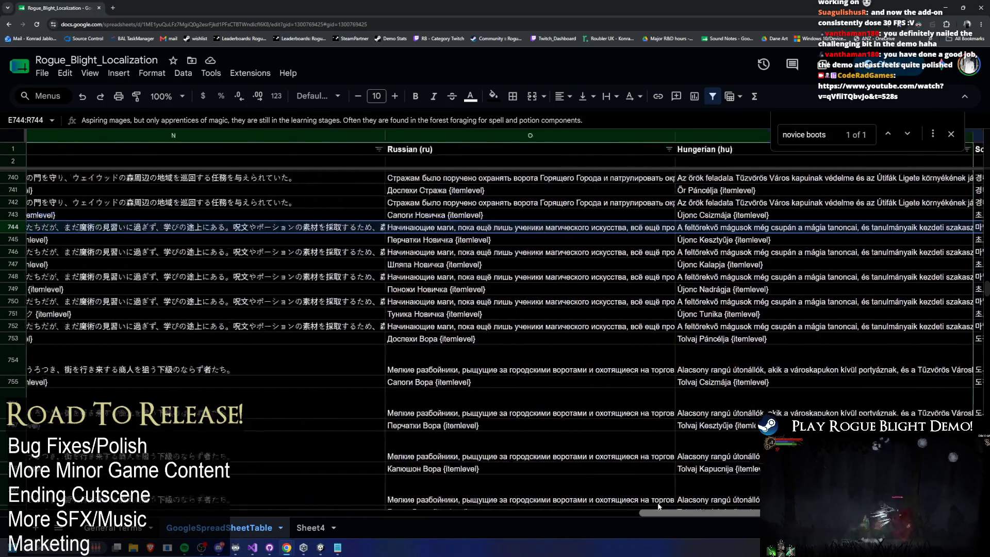
key(alt+Tab)
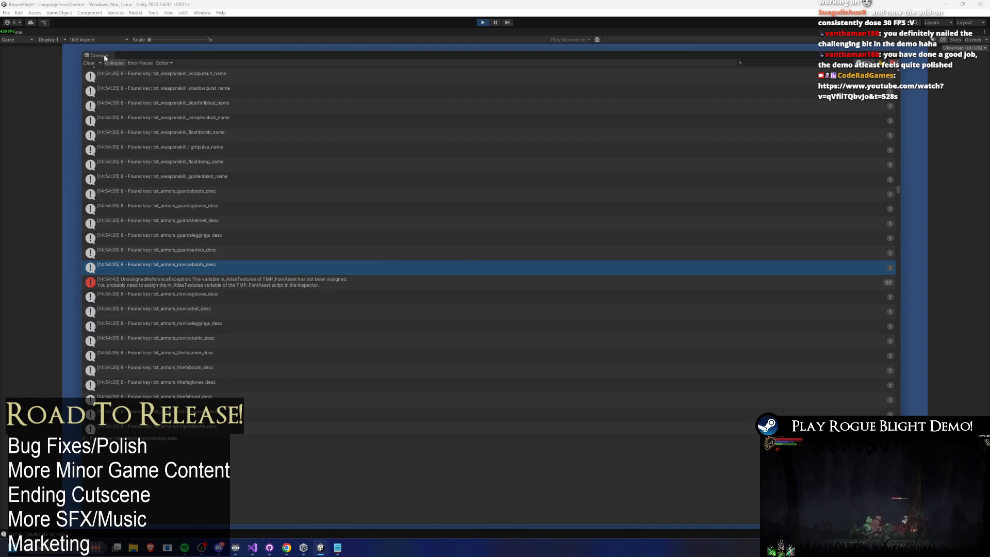
Inspect the m_AtlasTextures UnassignedReferenceException error and turn off Collapse in the Console
scroll(544, 210, down, 3)
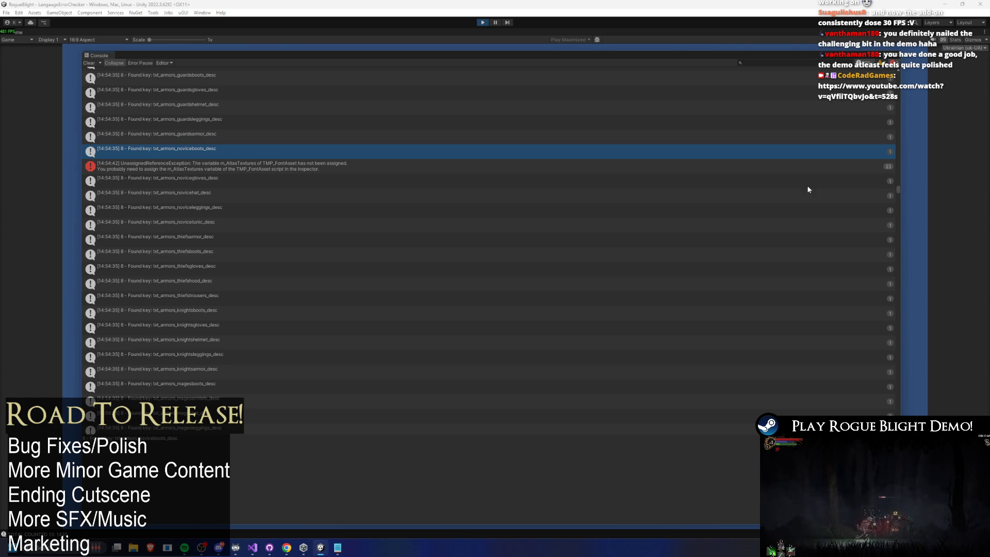
click(394, 167)
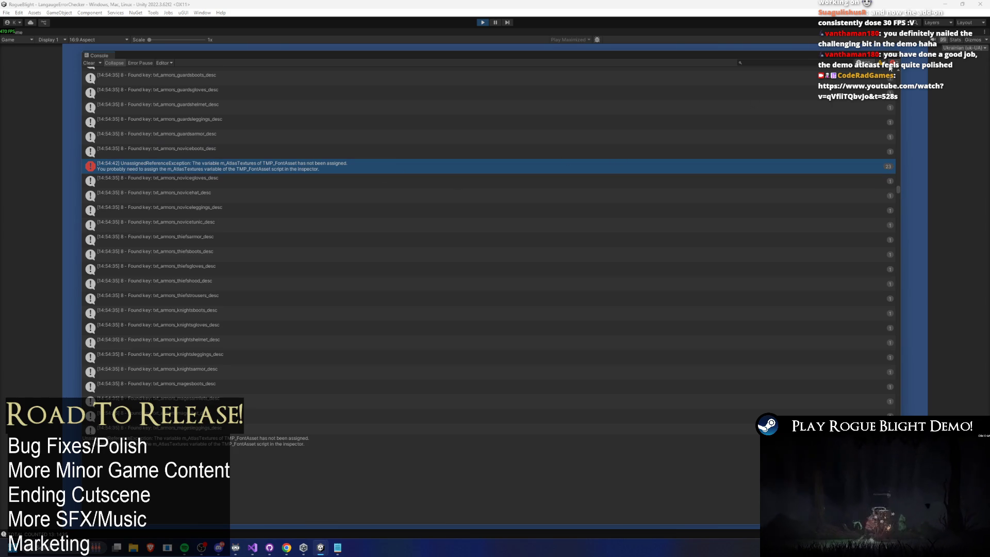
click(114, 63)
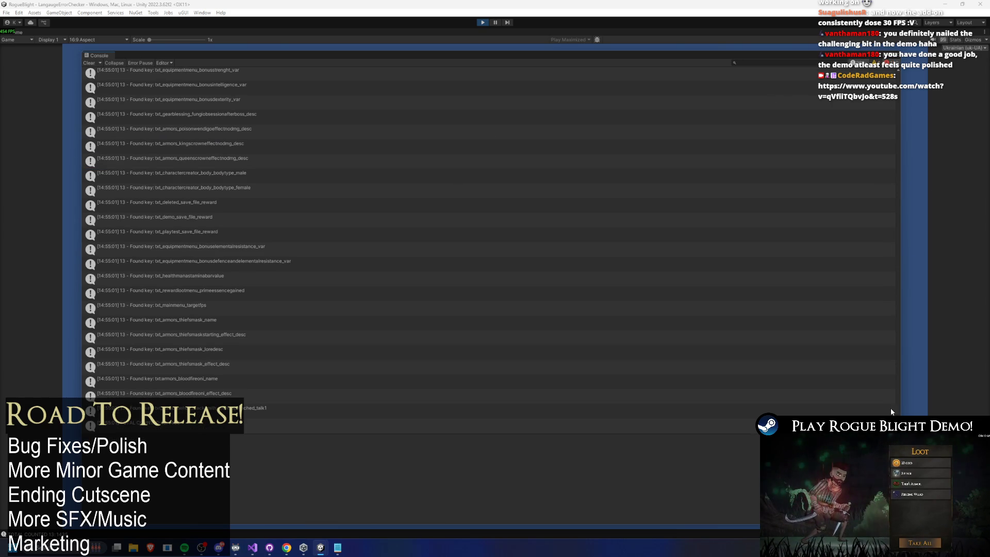
Scroll the full log to the language ID 7 keys and the warden armor atlas errors
scroll(891, 210, up, 10)
scroll(875, 89, down, 10)
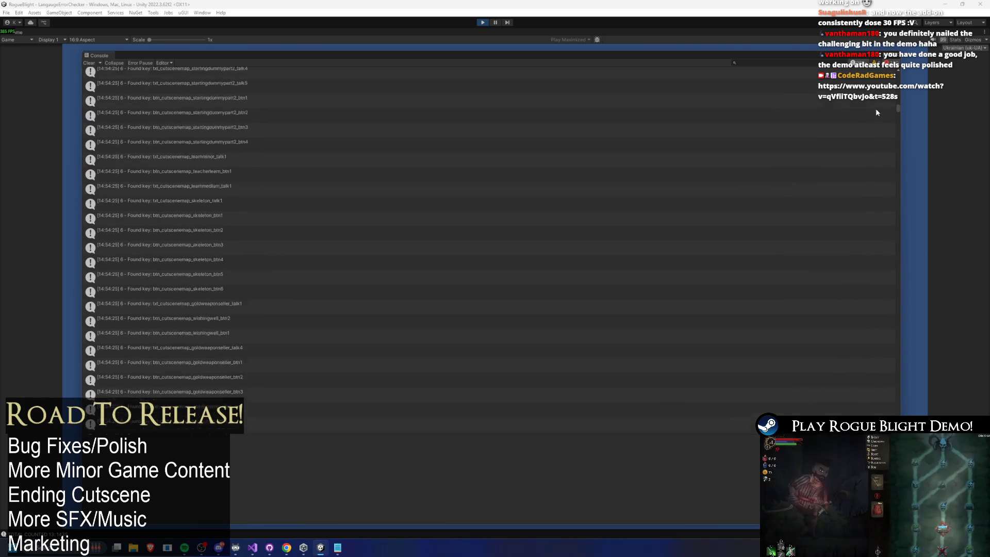
scroll(886, 143, down, 10)
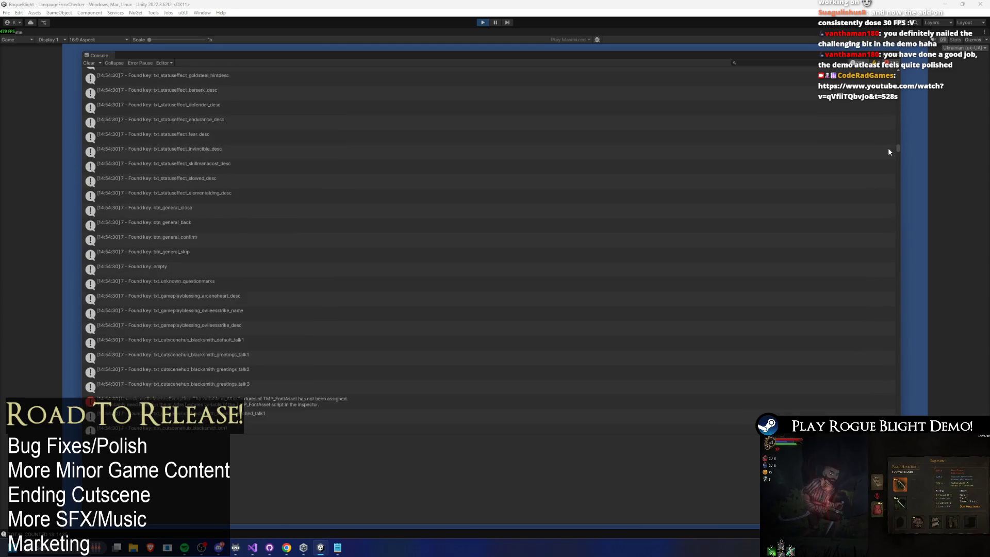
scroll(758, 164, down, 10)
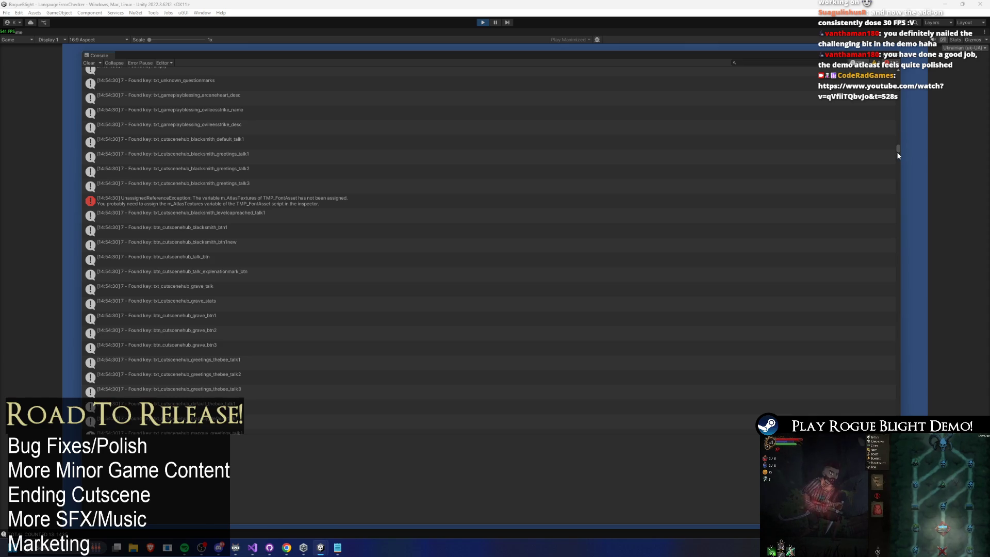
mouse_move(898, 150)
mouse_down()
mouse_move(883, 246)
mouse_move(887, 230)
mouse_up()
scroll(889, 230, down, 5)
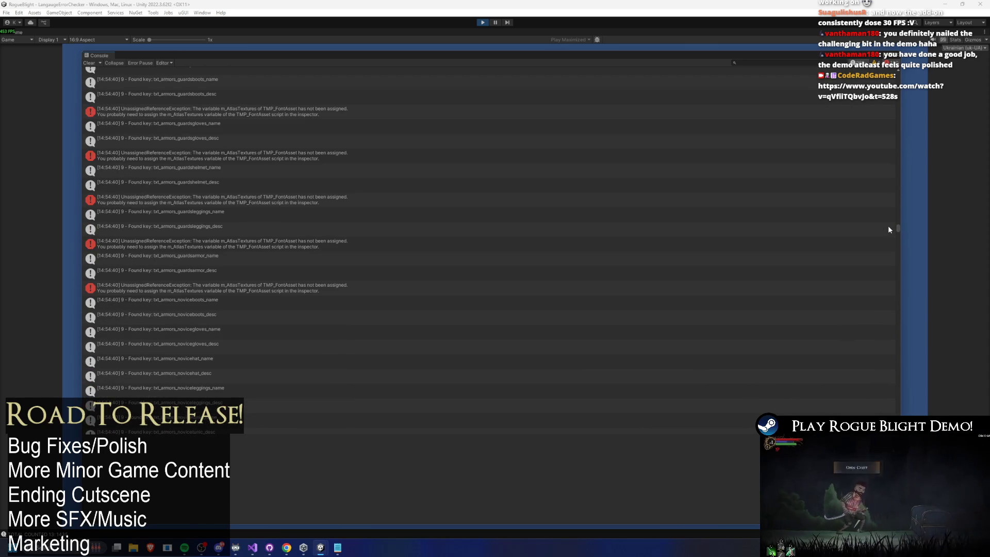
scroll(891, 225, up, 10)
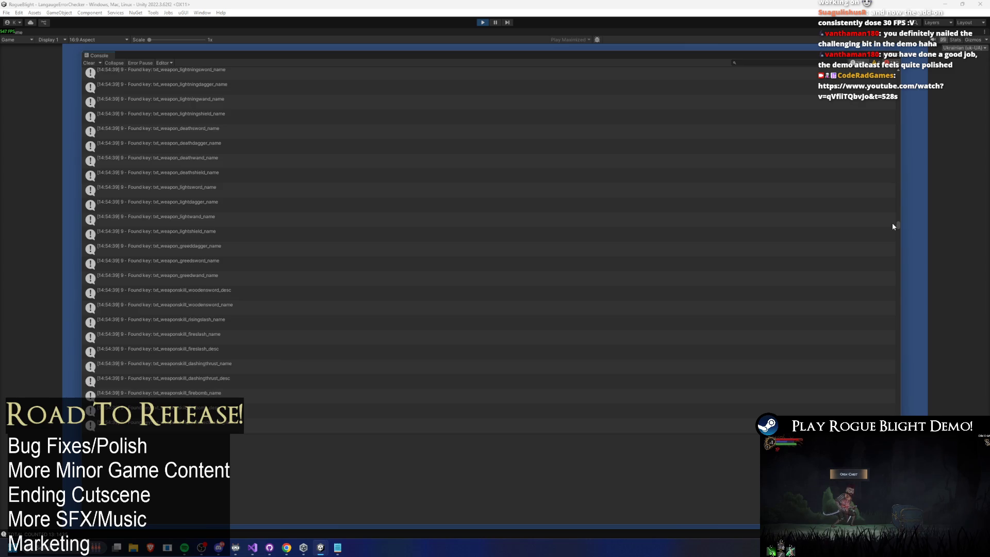
mouse_move(904, 210)
mouse_down()
mouse_move(891, 205)
mouse_move(895, 84)
mouse_up()
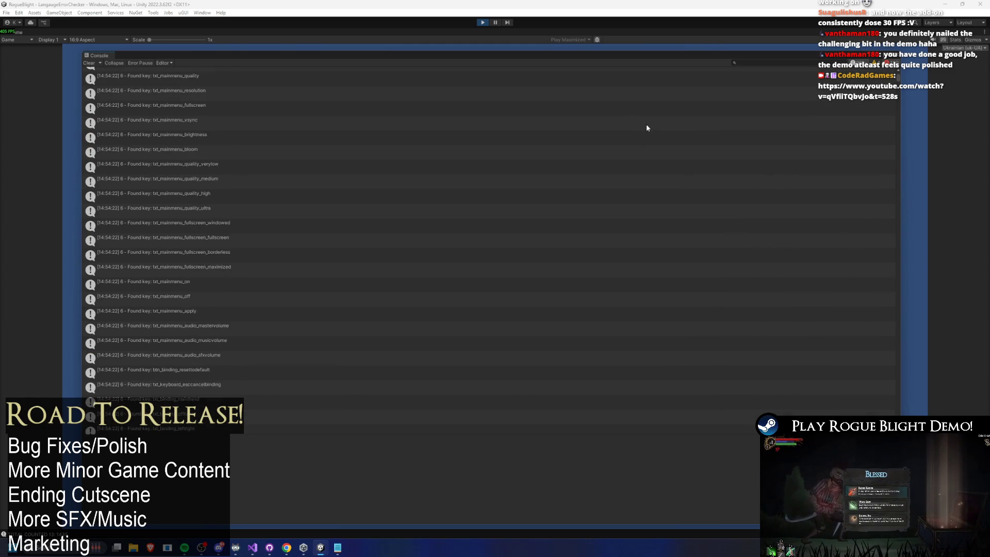
drag(902, 83, 904, 89)
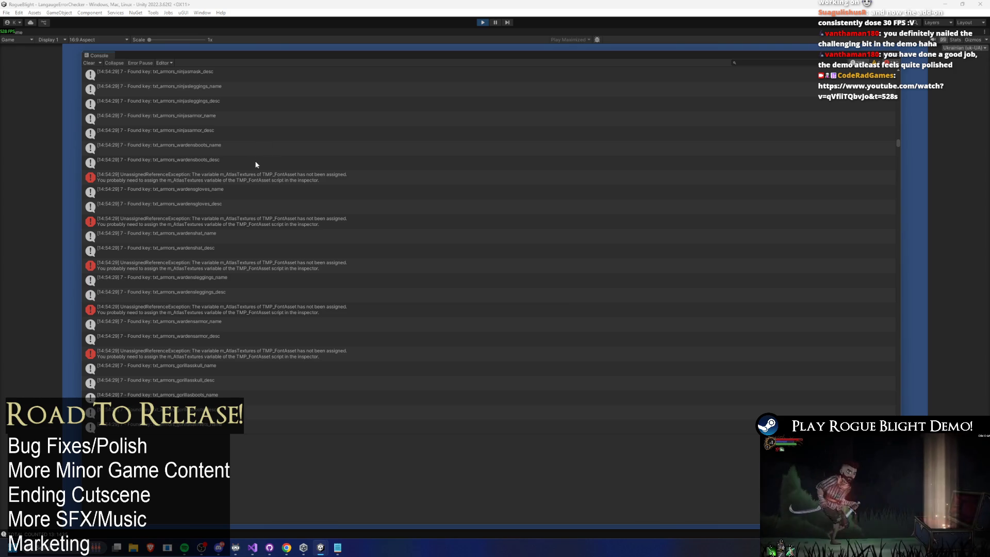
Close the Console, stop Play mode, and filter the Project by 'n' before clearing the search
click(102, 61)
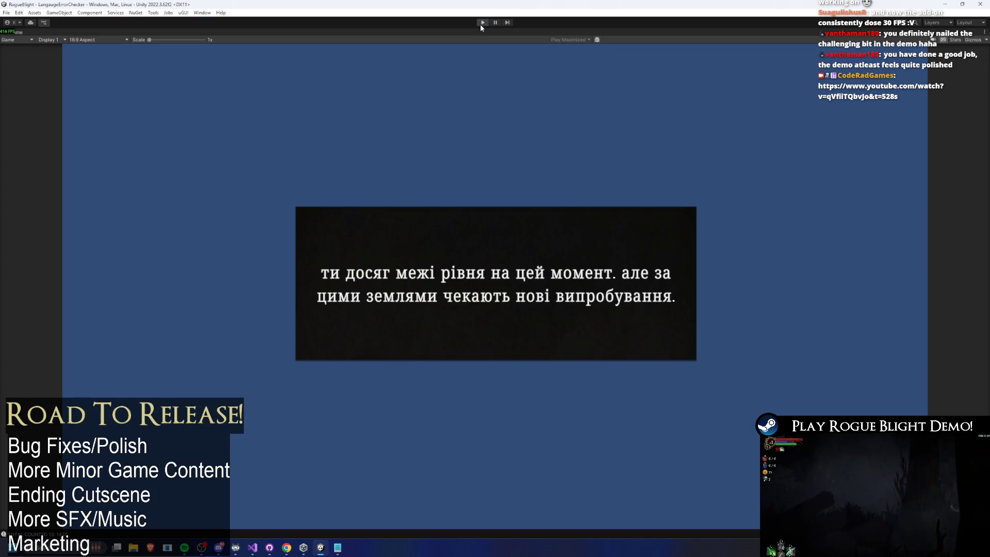
click(482, 23)
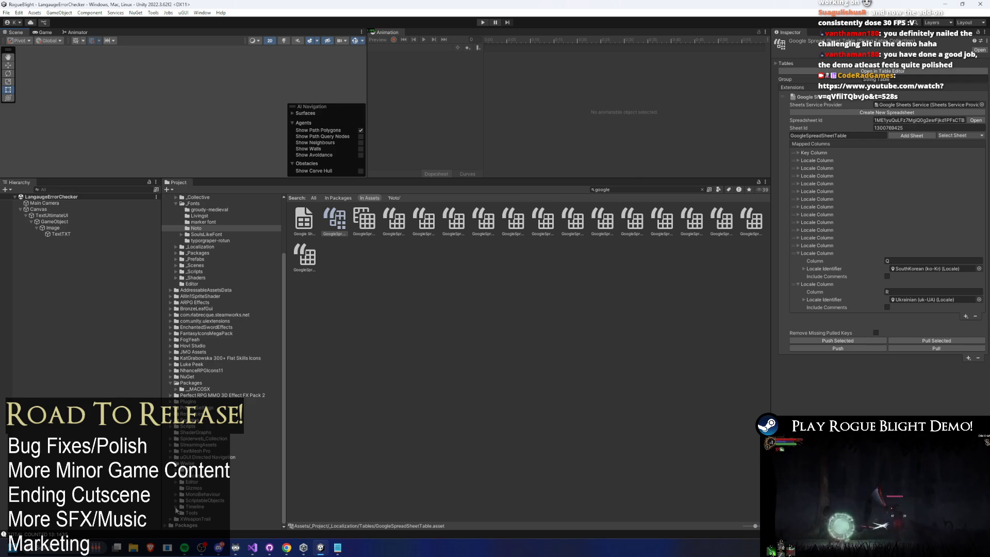
click(640, 189)
text(noto)
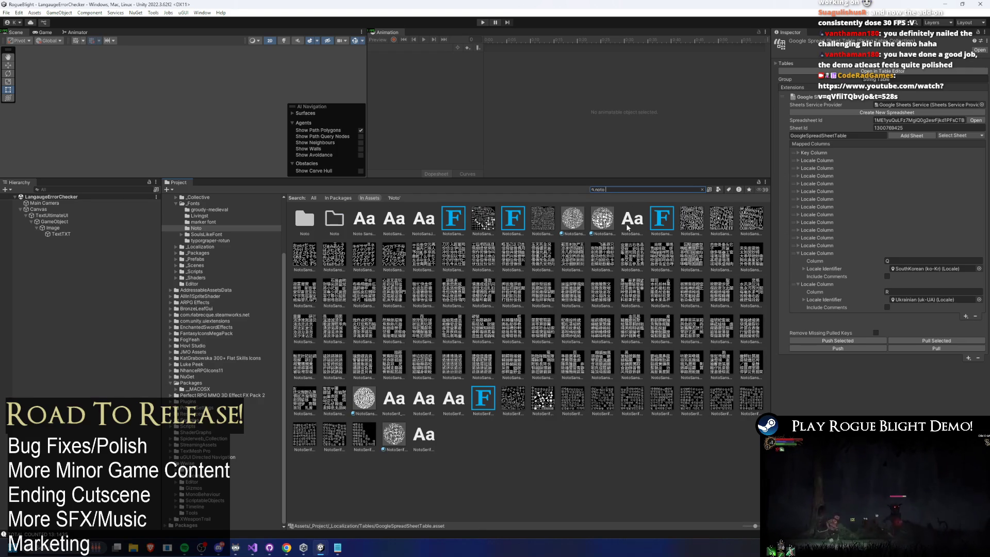
click(455, 218)
click(619, 190)
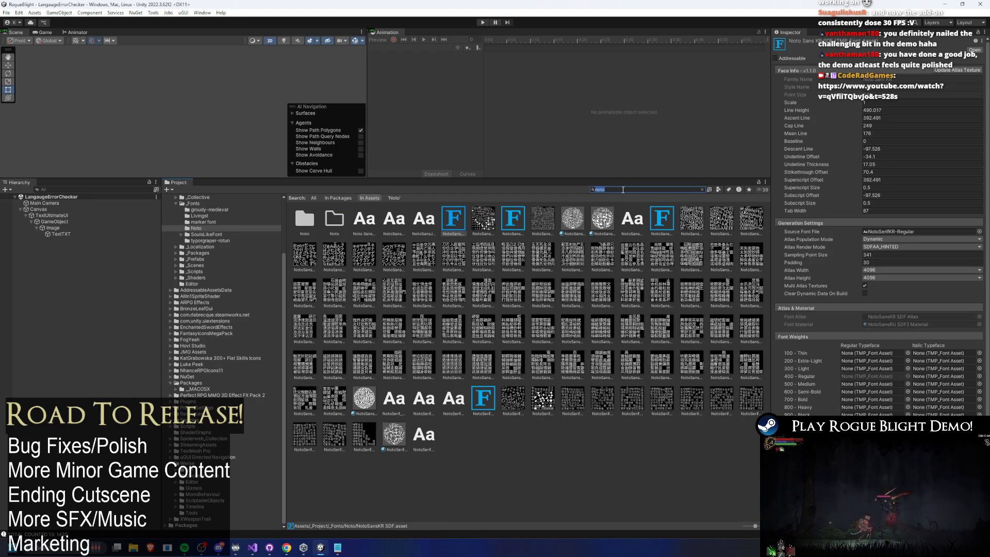
key(BackSpace)
Select the NotoSansSC SDF font asset to inspect it, then bring up the localization spreadsheet
click(388, 214)
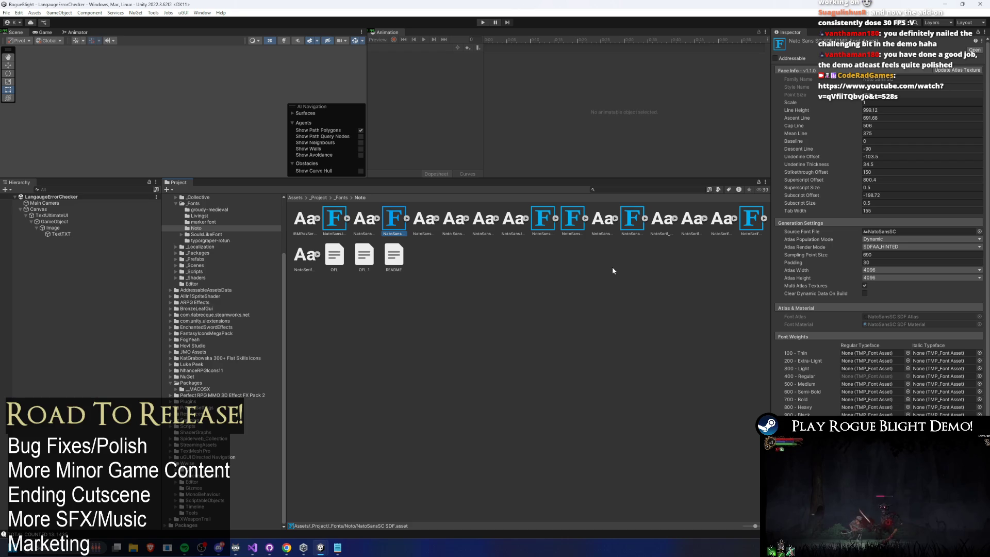
key(ctrl+z)
click(578, 233)
click(543, 219)
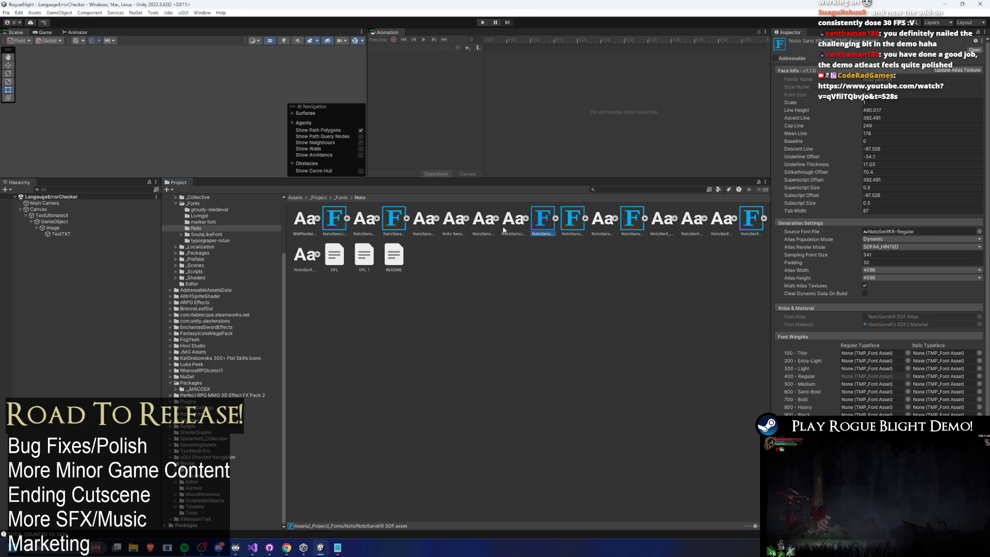
click(397, 219)
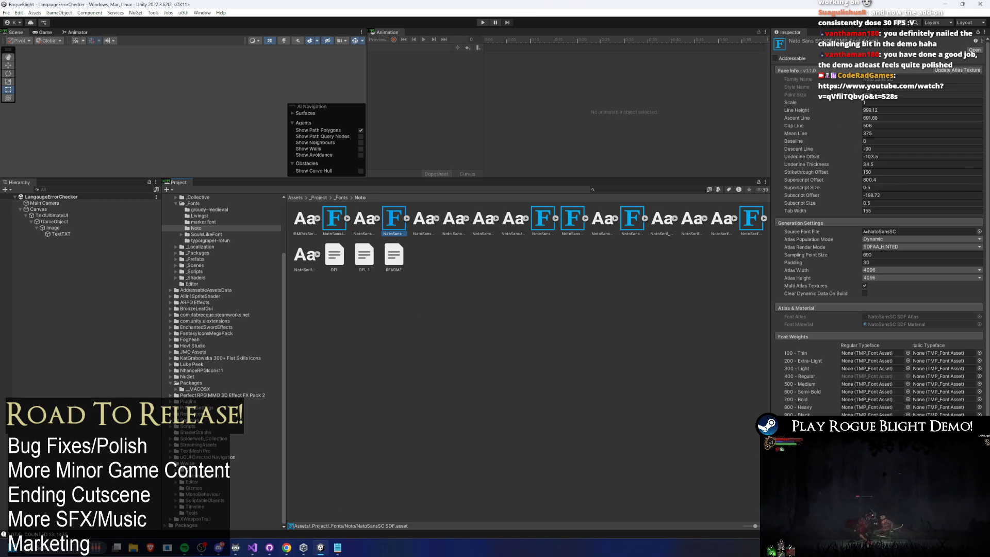
mouse_move(289, 550)
click(340, 504)
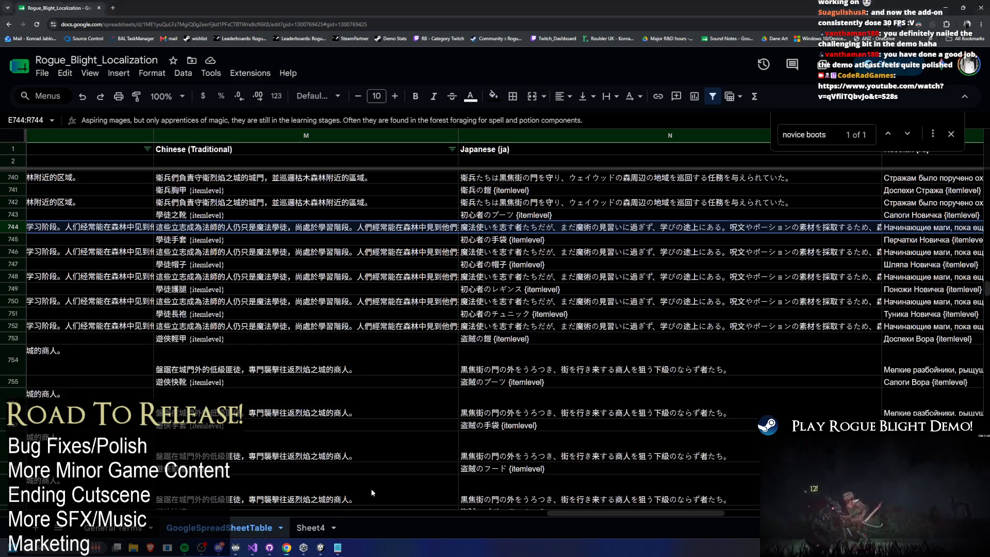
Scroll the spreadsheet left, minimize Chrome, and open Unity's Console of found localization keys
drag(564, 512, 523, 514)
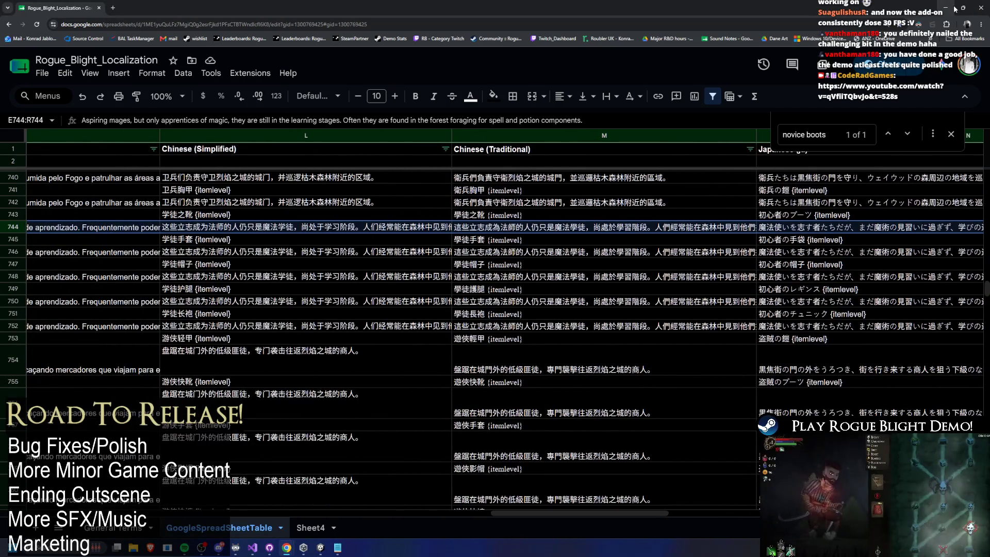
click(947, 7)
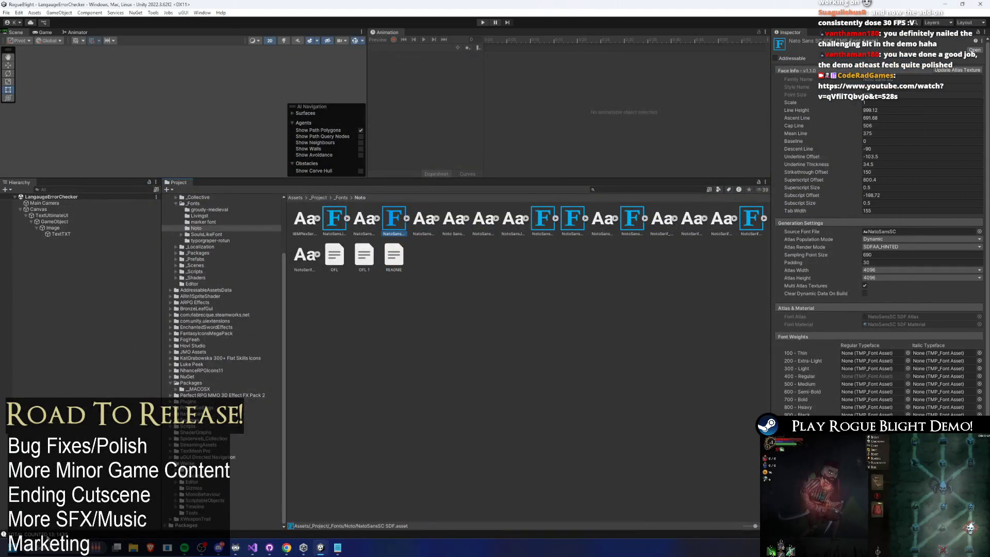
click(265, 450)
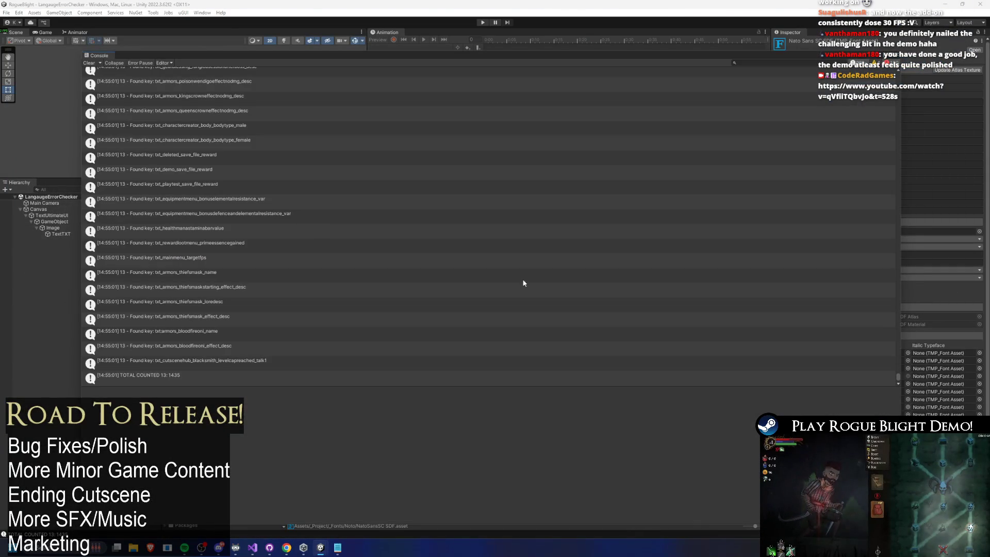
Read the TOTAL COUNTED 13: 1435 log entry, then send the Console behind the editor
click(895, 376)
drag(899, 373, 910, 184)
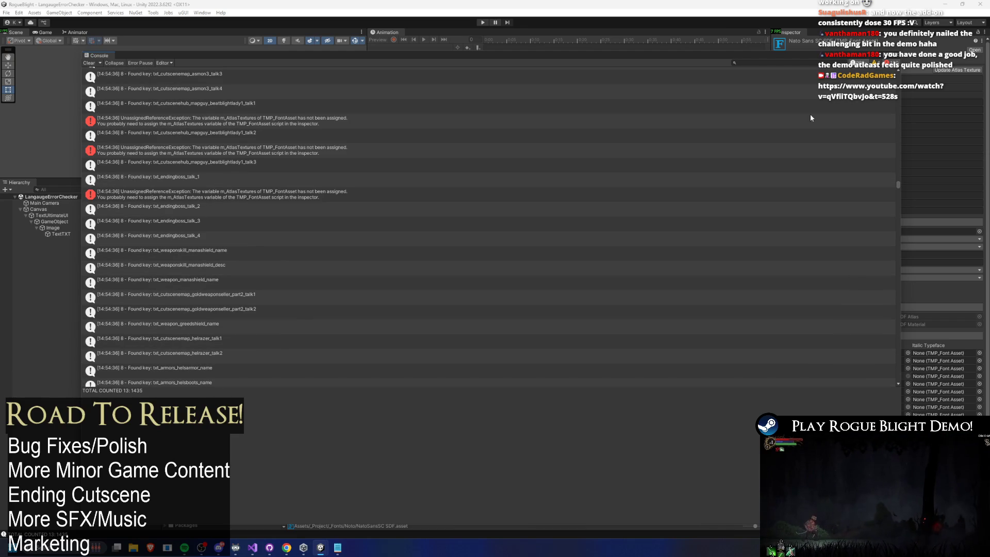
click(900, 56)
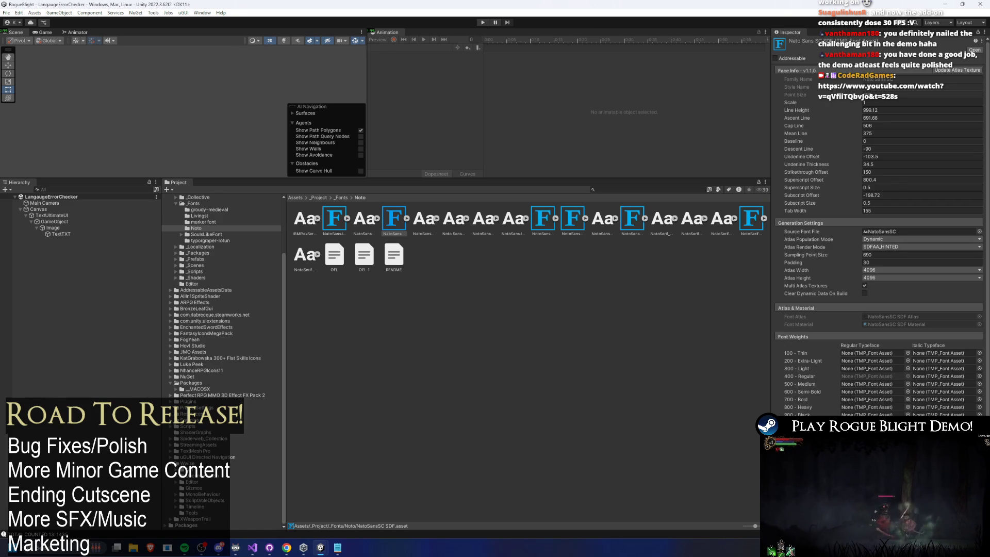
key(alt+Tab)
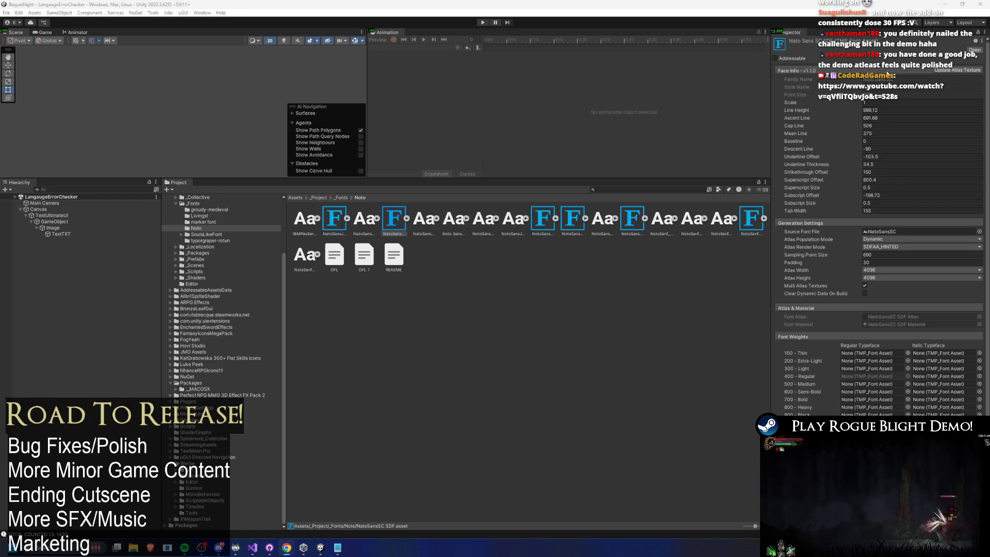
right_click(399, 220)
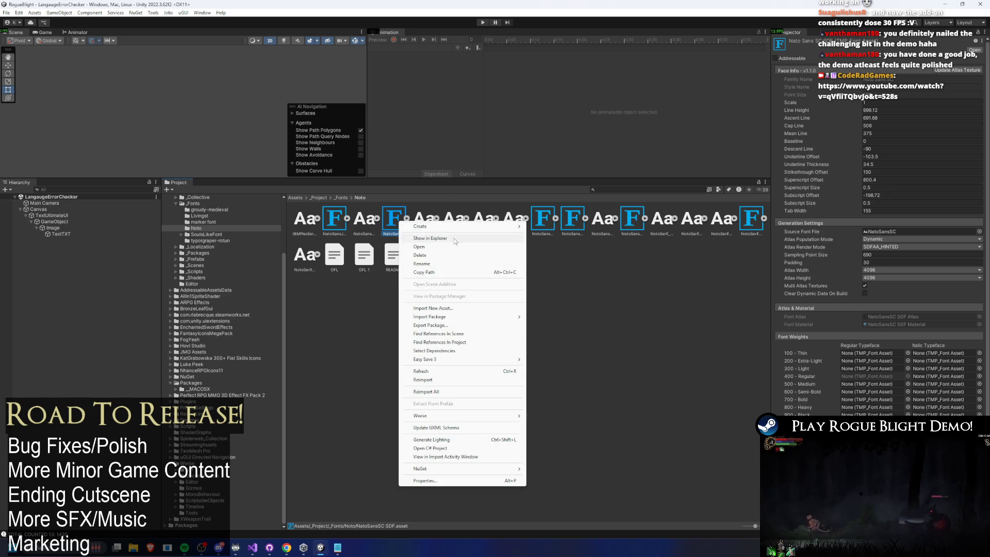
click(451, 238)
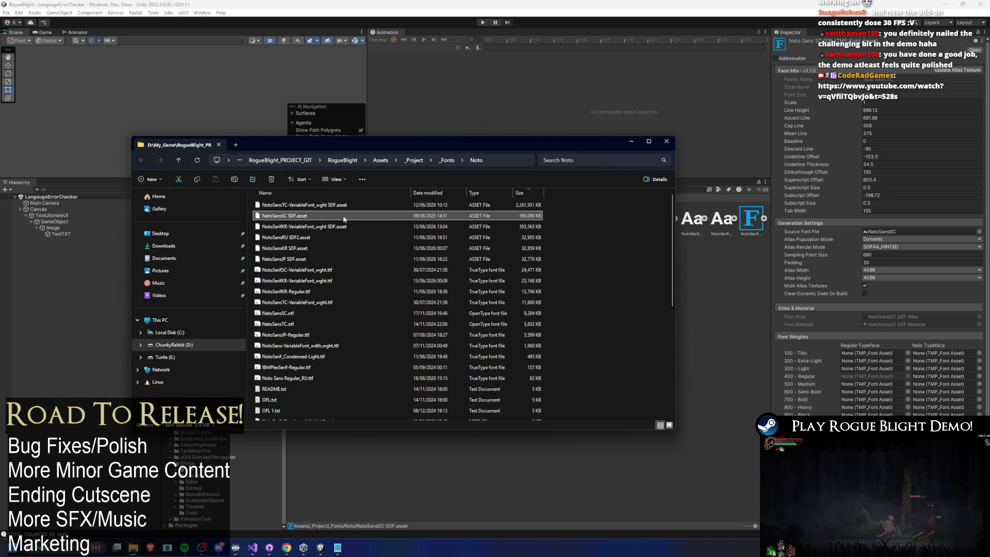
click(342, 206)
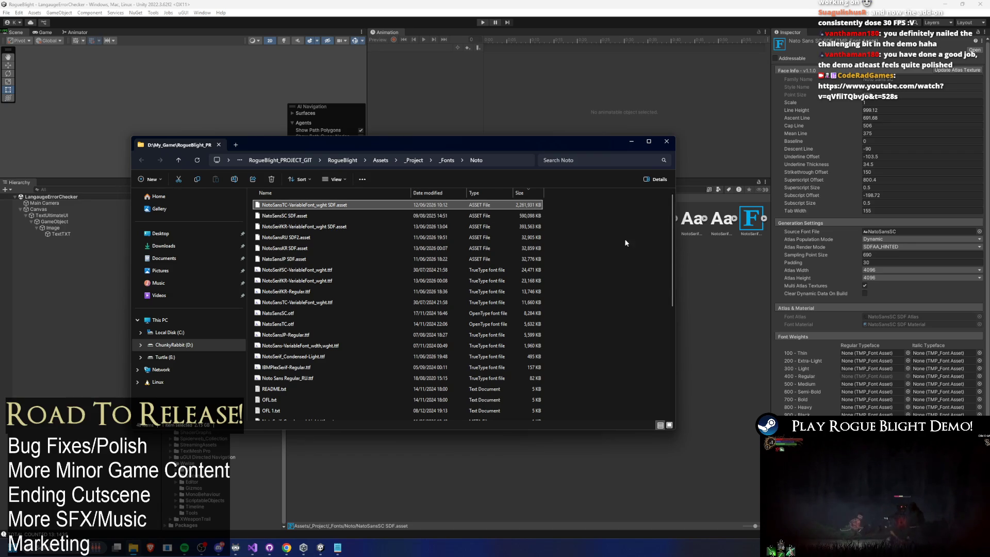
click(367, 215)
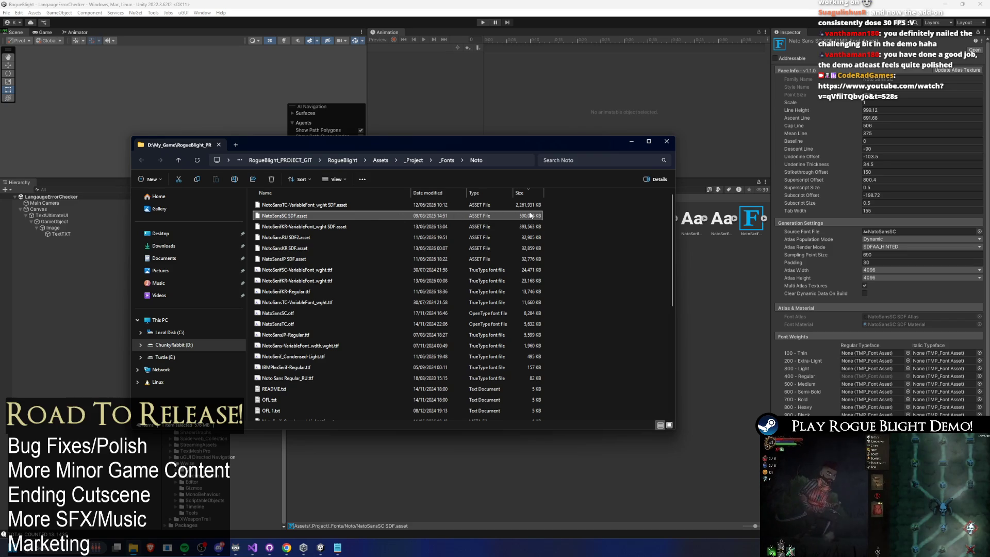
double_click(441, 144)
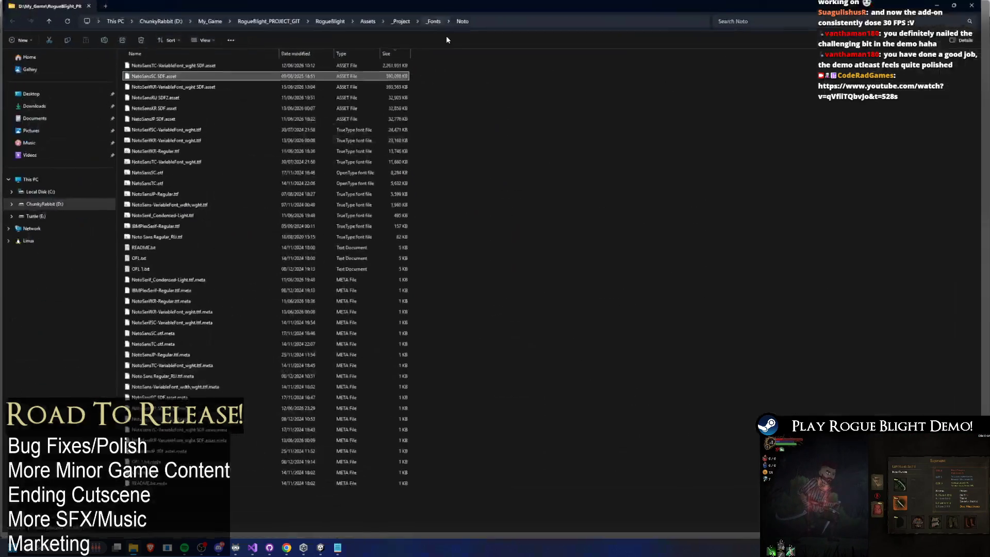
key(ctrl+a)
click(219, 155)
right_click(219, 154)
click(601, 233)
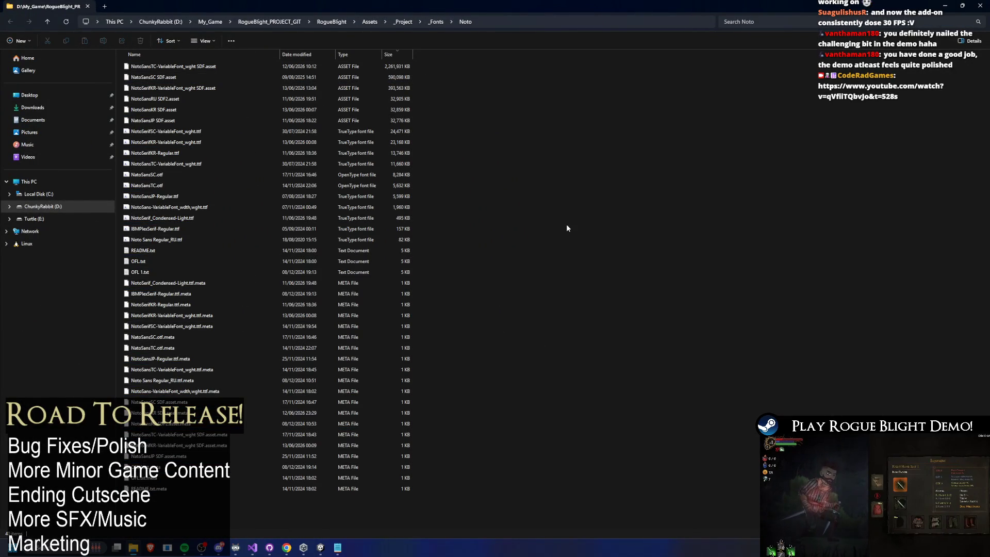
click(946, 6)
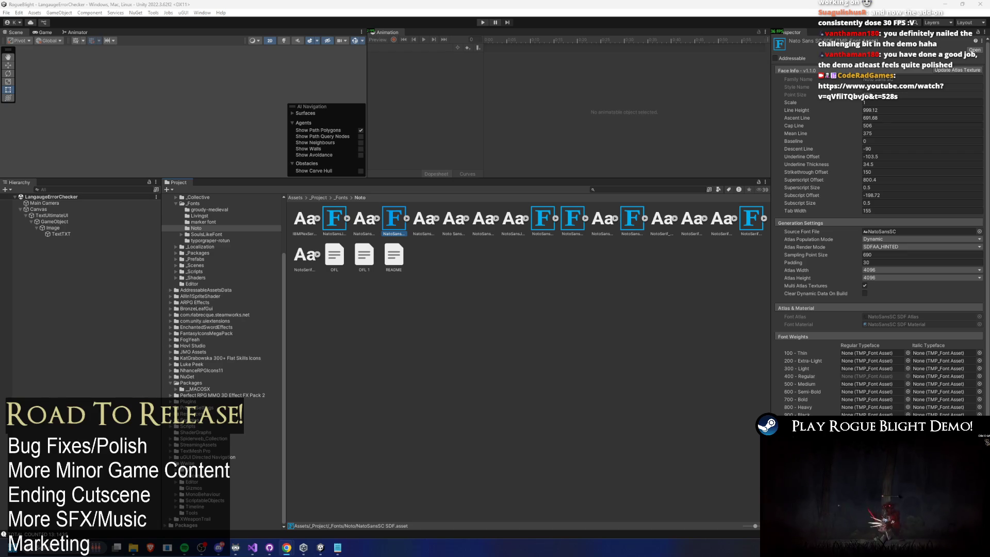
Open the Noto_Sans_SC folder inside the downloaded Noto archive
mouse_move(190, 554)
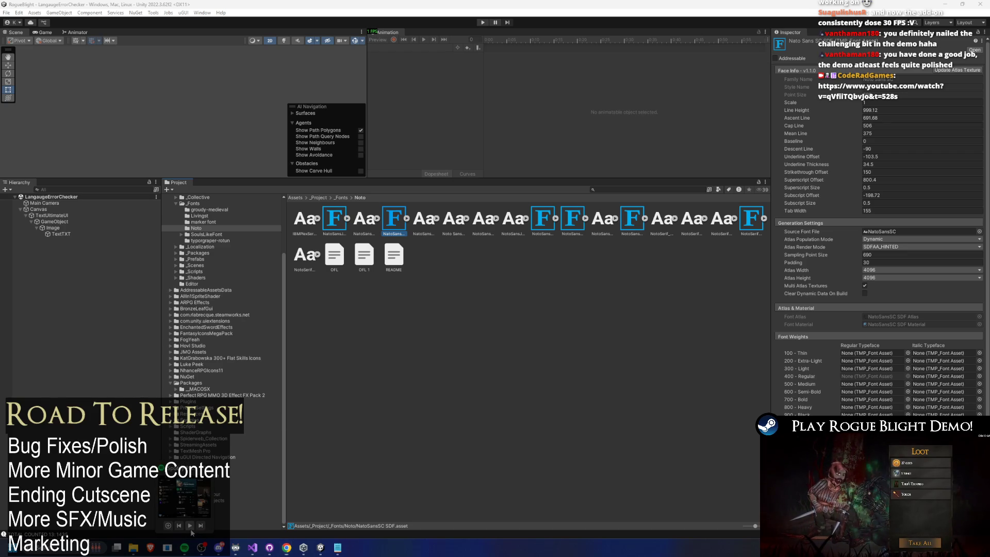
click(190, 525)
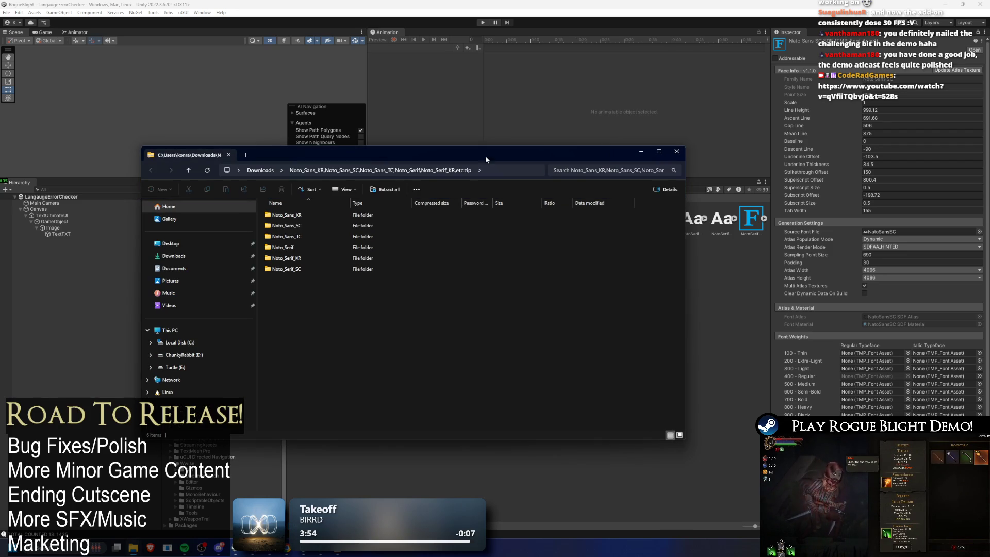
double_click(301, 227)
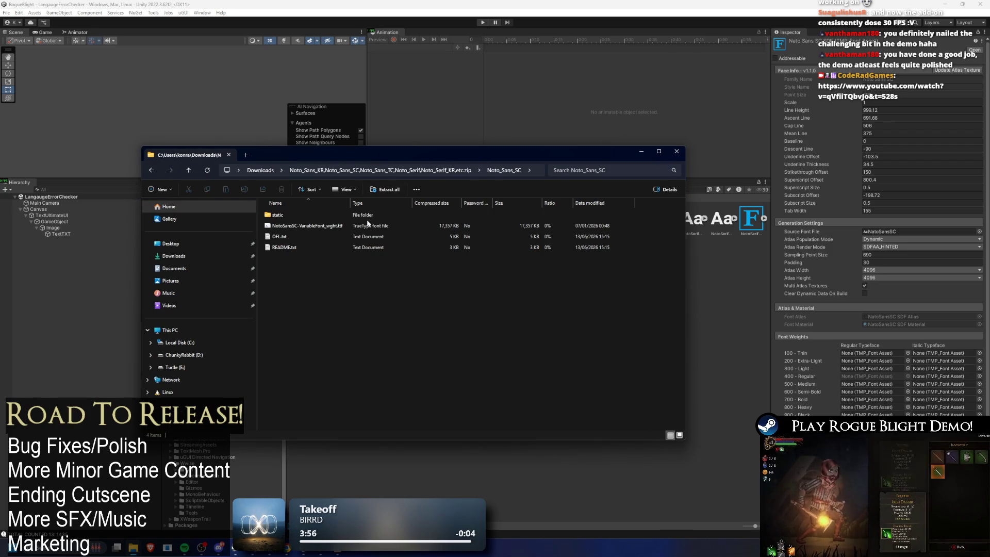
drag(429, 158, 586, 162)
key(alt+Tab)
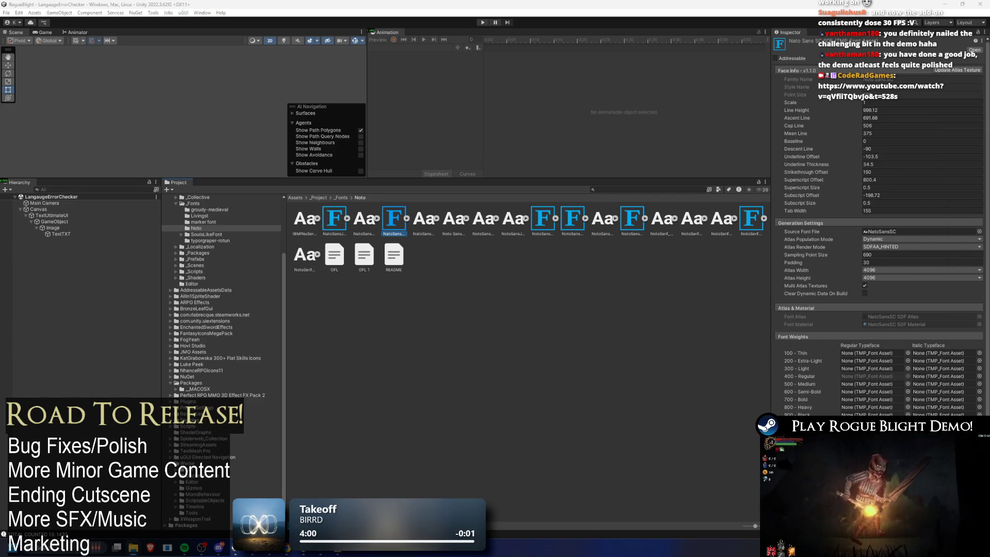
Copy NotoSansSC-VariableFont_wght.ttf into the project's Noto fonts folder and return to Unity
right_click(492, 320)
key(Escape)
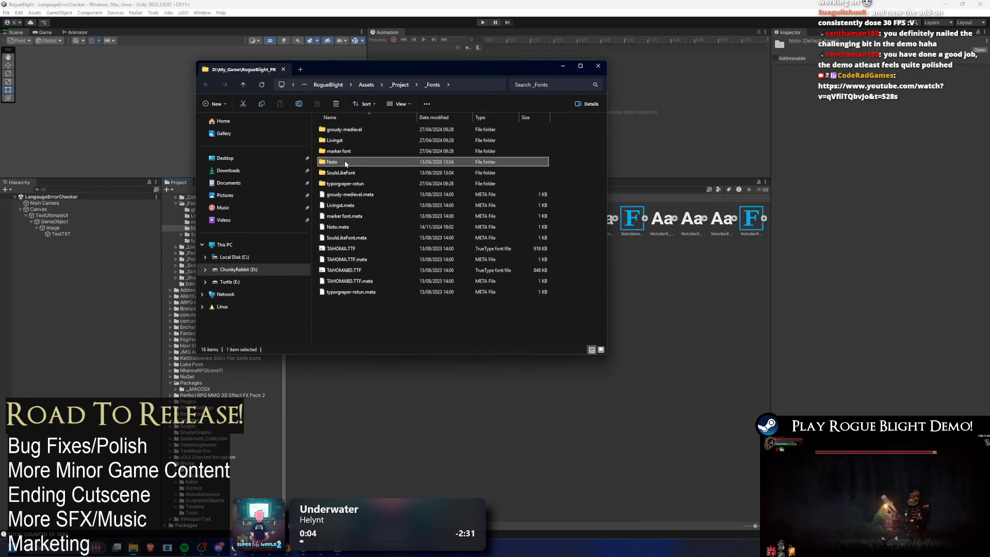
double_click(345, 163)
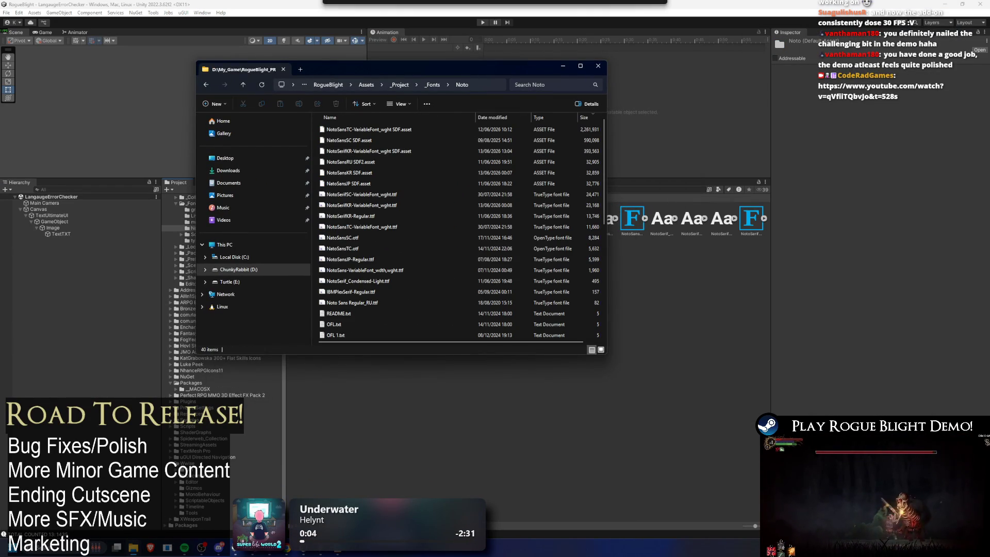
mouse_move(571, 252)
mouse_down()
mouse_move(340, 230)
mouse_move(317, 218)
mouse_up()
click(611, 216)
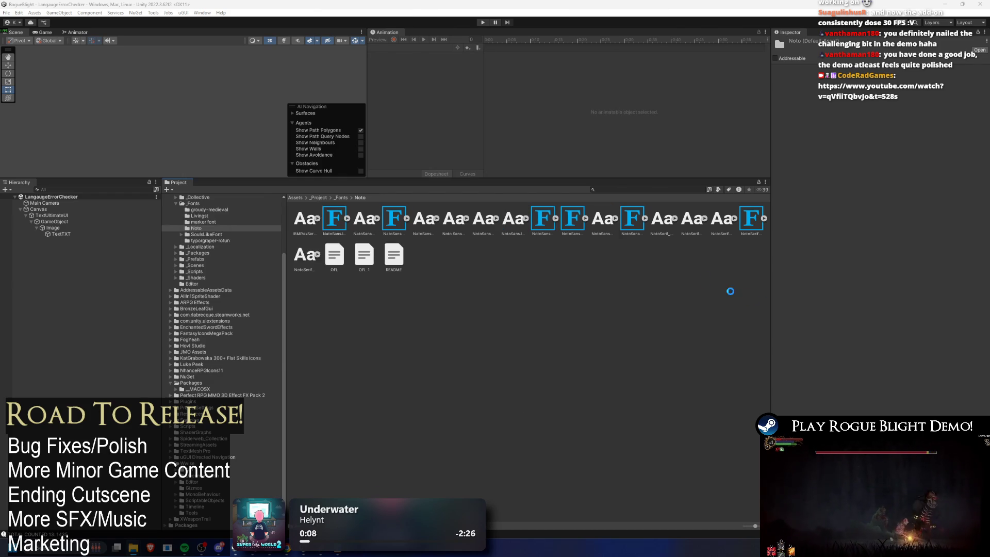
click(583, 220)
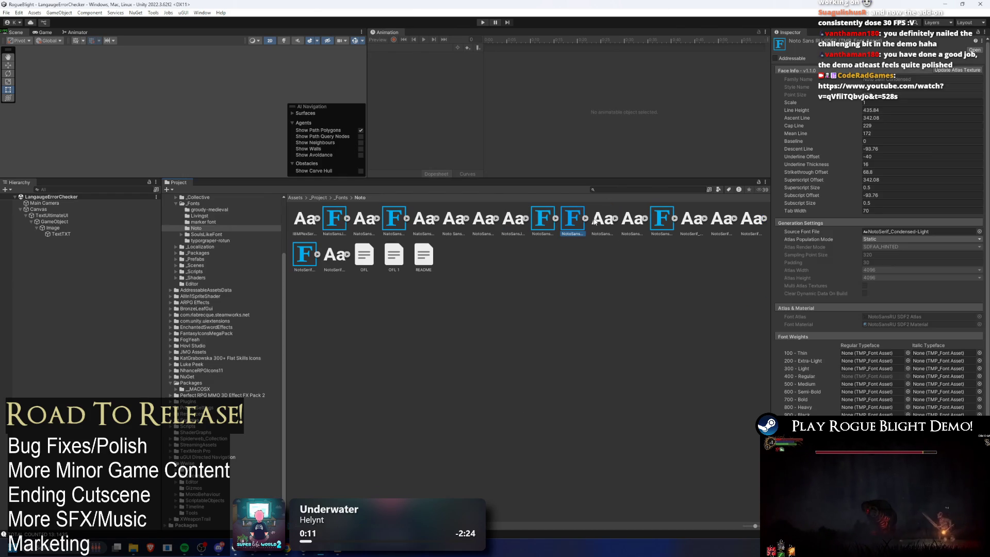
Select the NotoSansSC SDF font asset and enable Clear Dynamic Data on Build
click(513, 219)
click(394, 219)
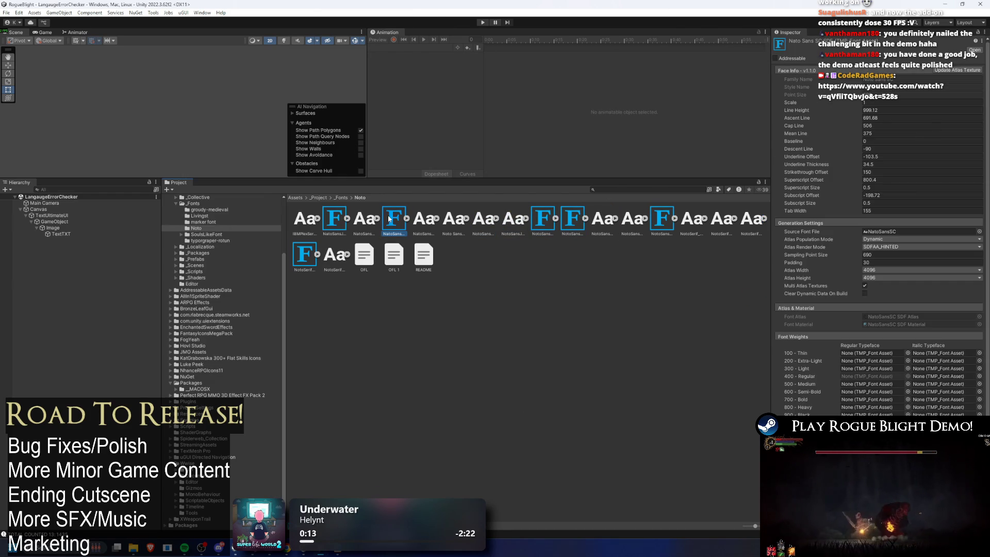
click(865, 293)
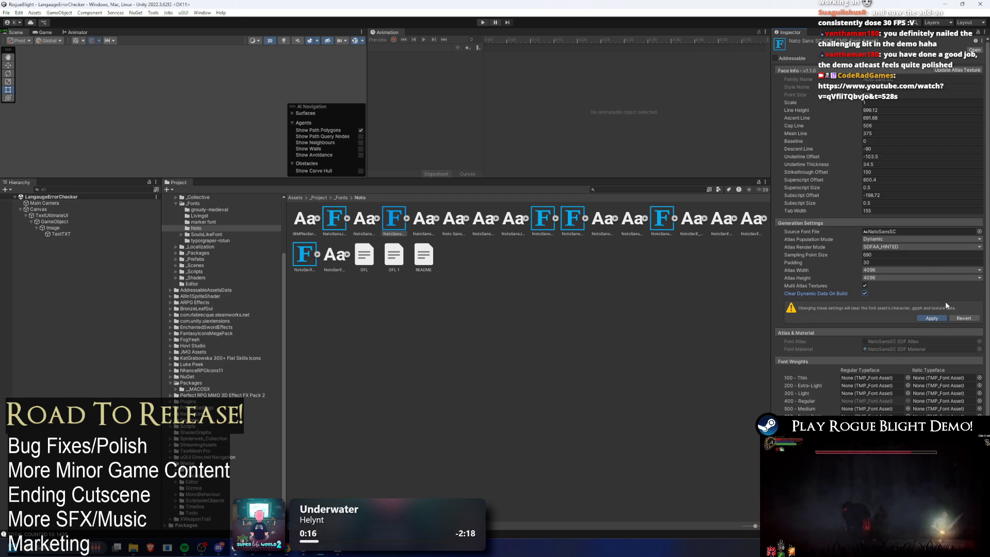
Set the asset's source font to the 'sc' search result NotoSerifSC-VariableFont_wght
click(980, 232)
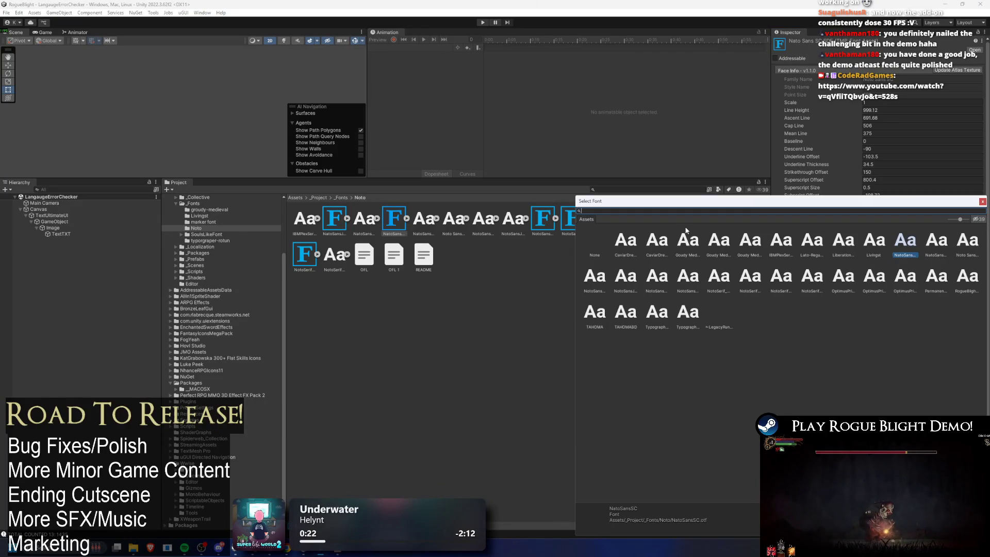
text(notosc)
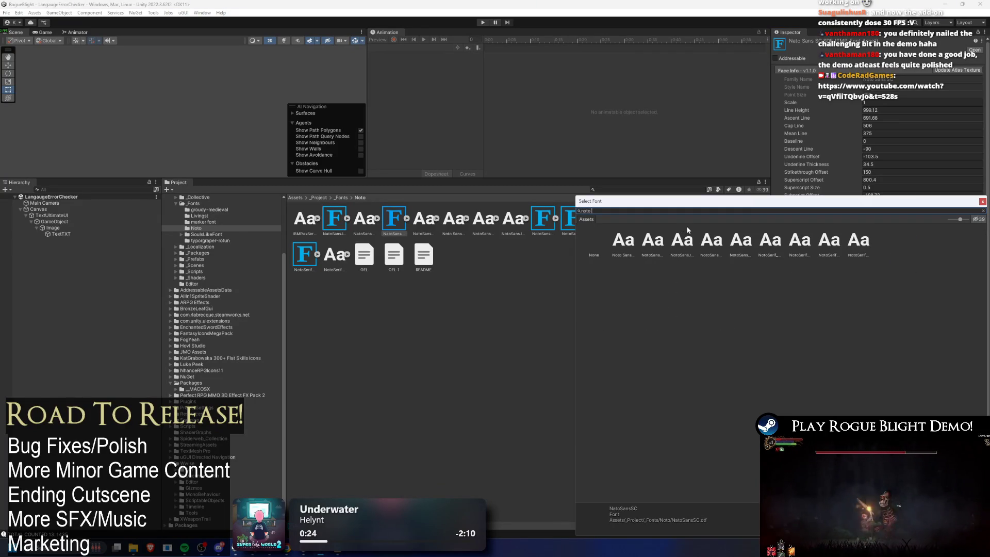
click(658, 245)
double_click(657, 245)
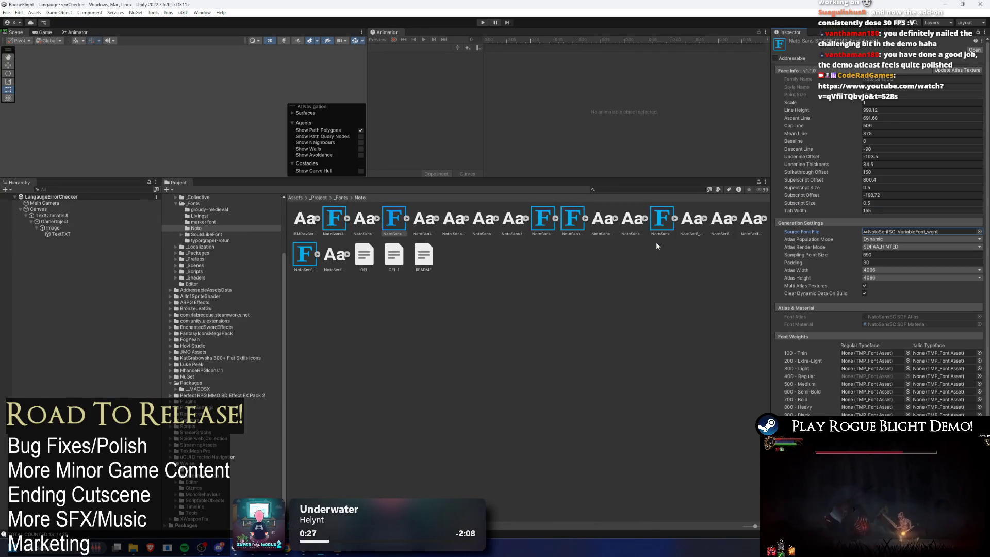
click(943, 75)
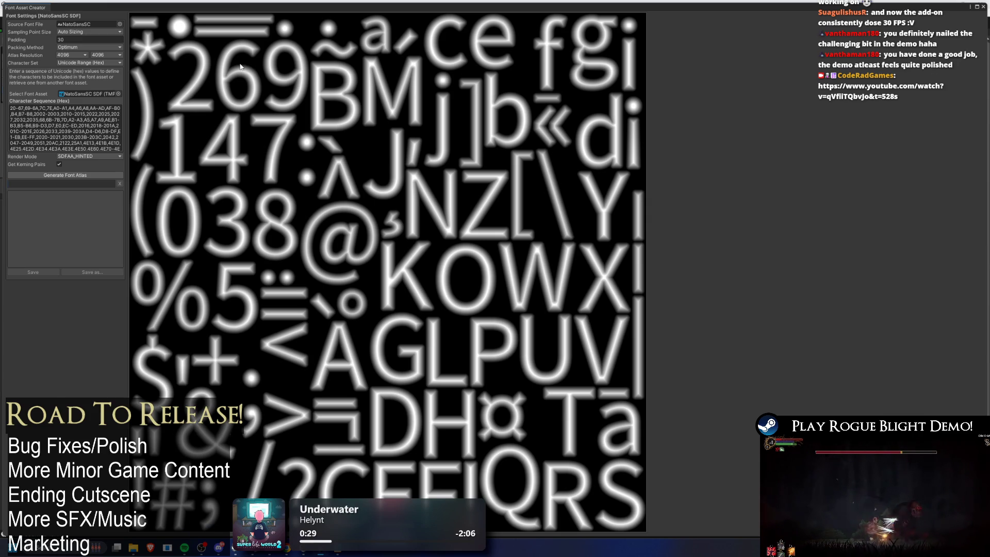
Choose the NotoSerifSC variable font as the Font Asset Creator's source and generate the atlas
click(117, 25)
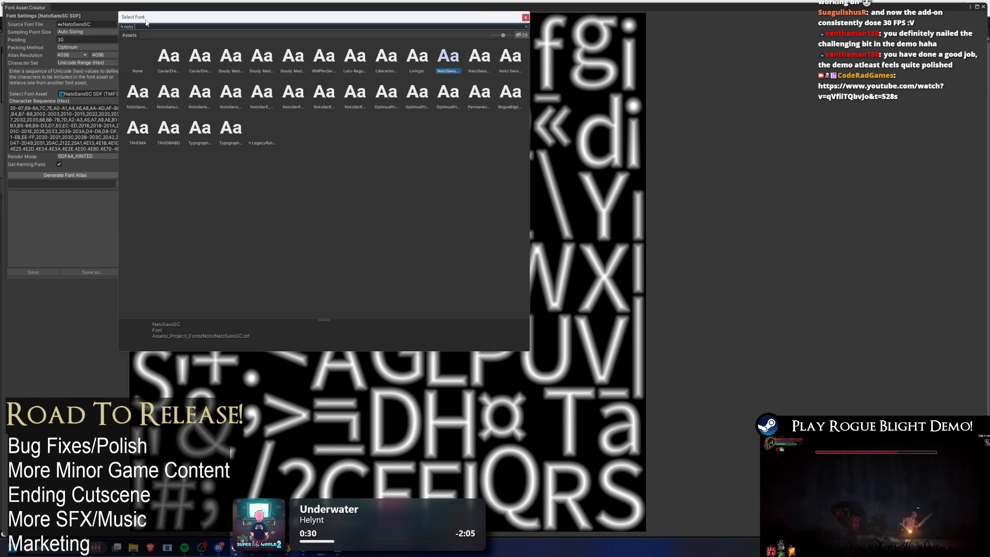
double_click(195, 57)
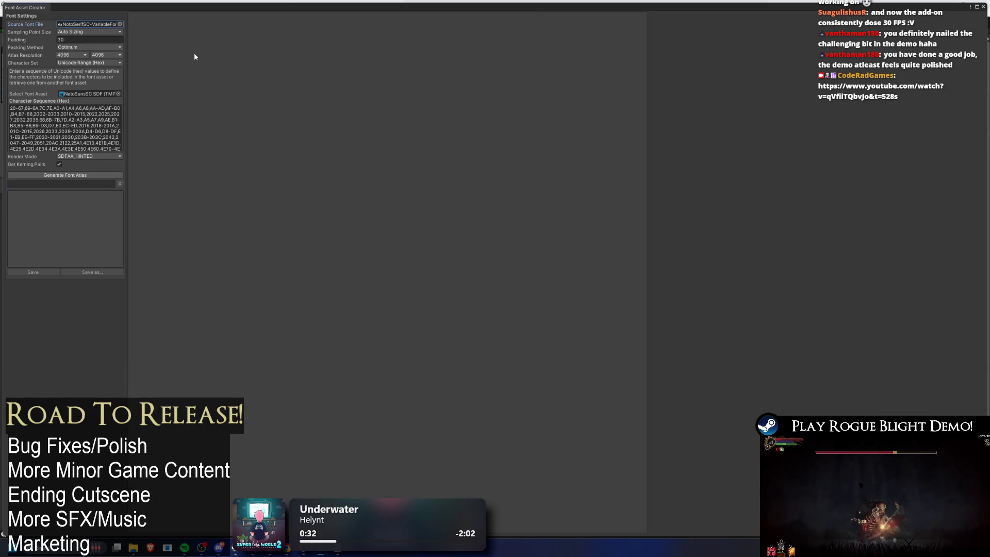
click(75, 177)
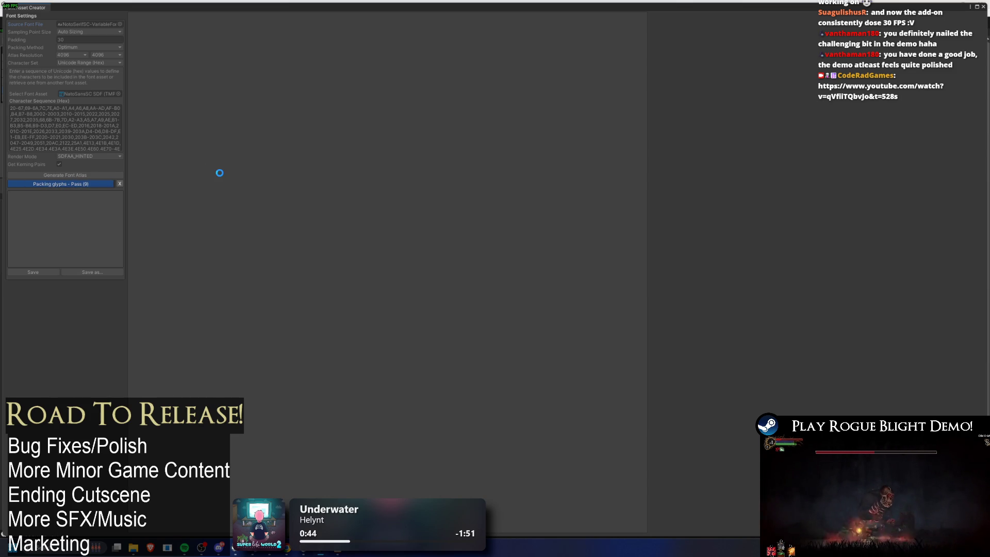
Check the code editor window while the atlas generates, then return to Unity
key(alt+Tab)
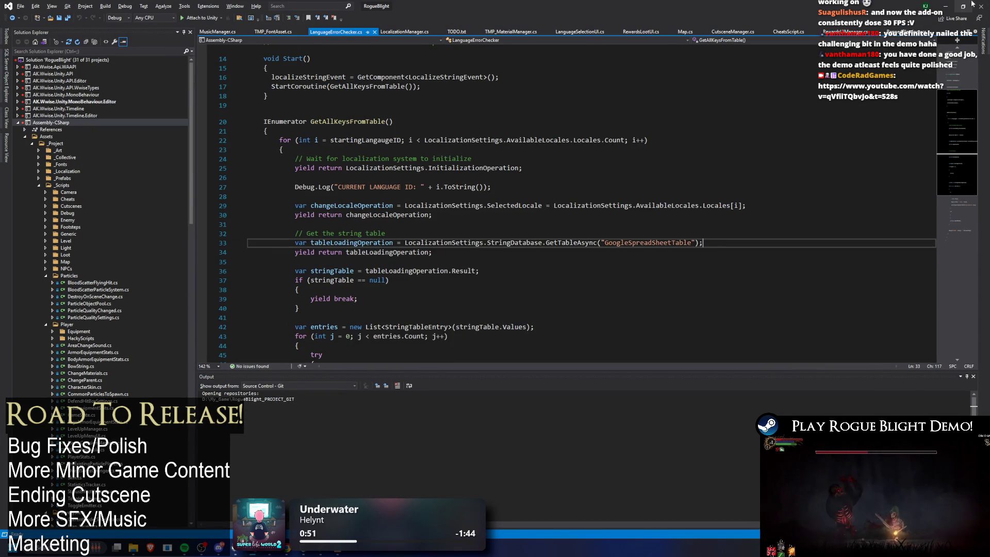
double_click(499, 11)
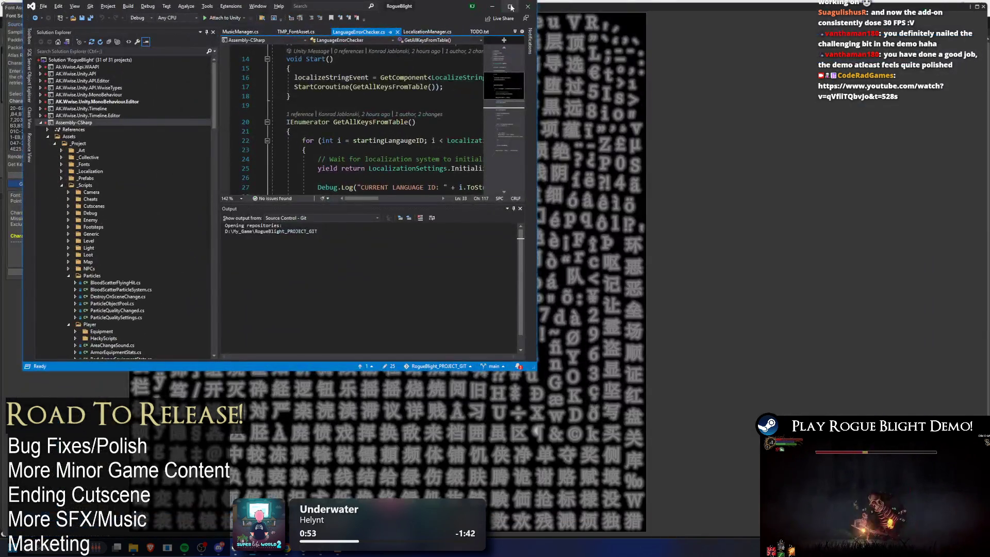
double_click(499, 11)
click(943, 6)
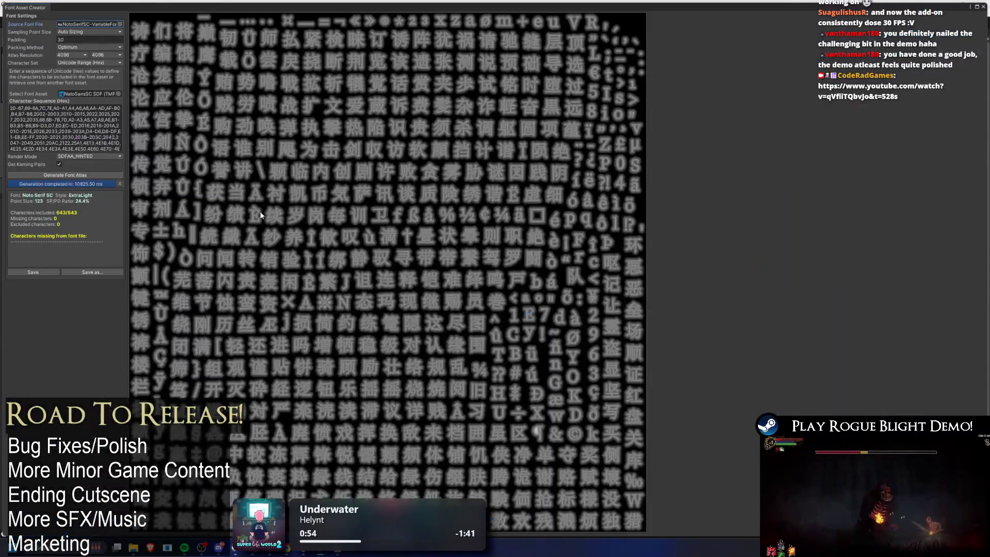
Save the 643-character atlas over NotoSansSC SDF.asset, confirming the replace, and close the creator
click(46, 274)
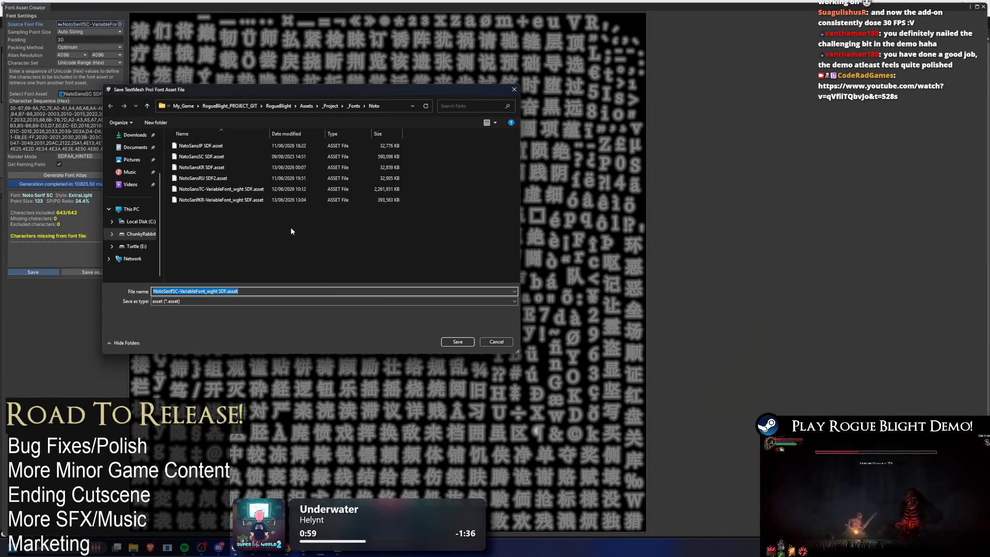
click(289, 156)
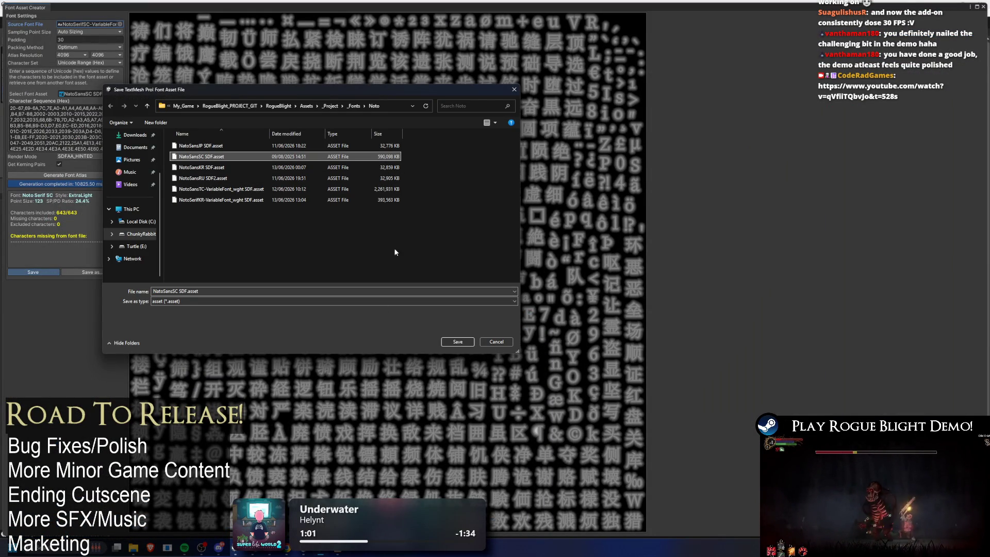
click(450, 342)
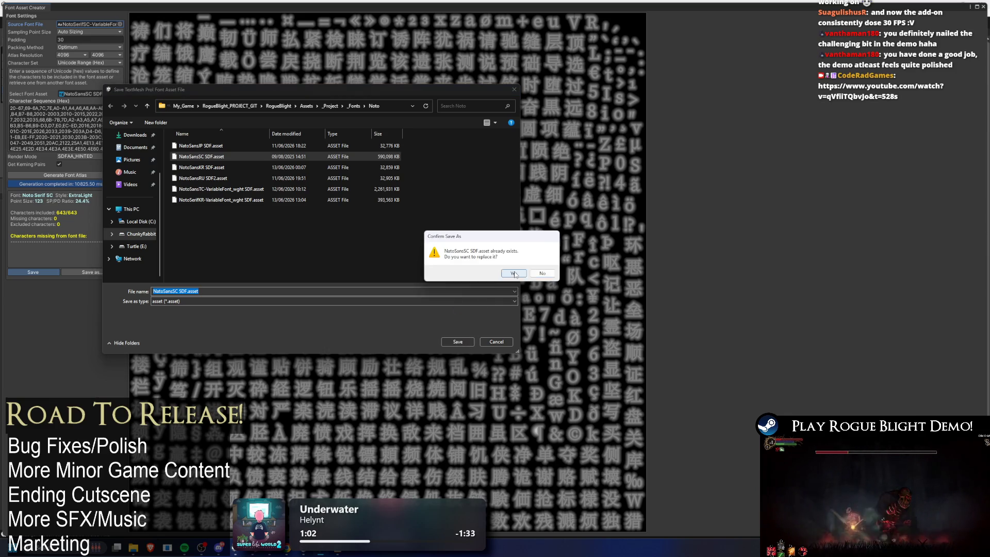
click(515, 274)
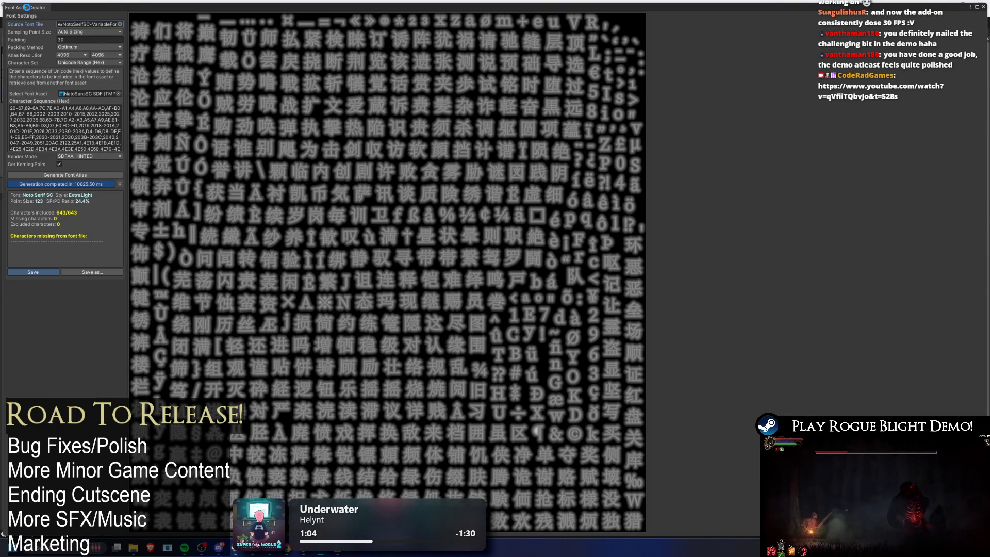
click(26, 7)
key(alt+Tab)
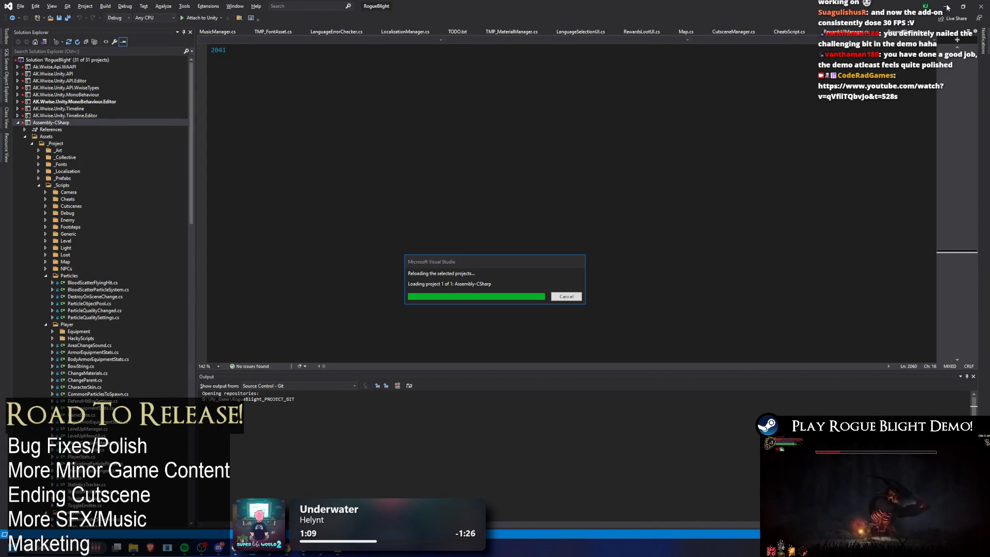
Review the rebuilt font asset's Inspector, dismiss the Font Asset Creator, and enter Play mode
key(alt+Tab)
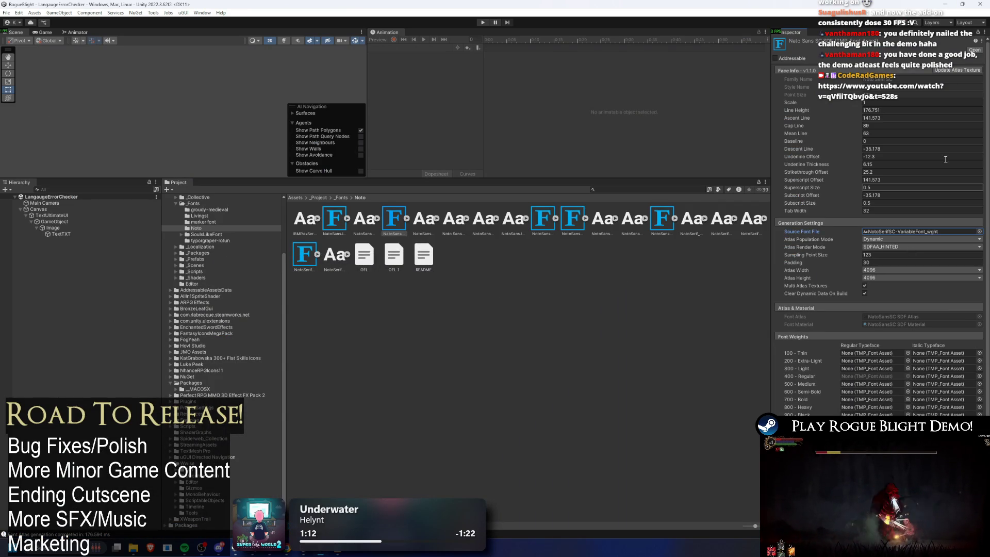
click(957, 70)
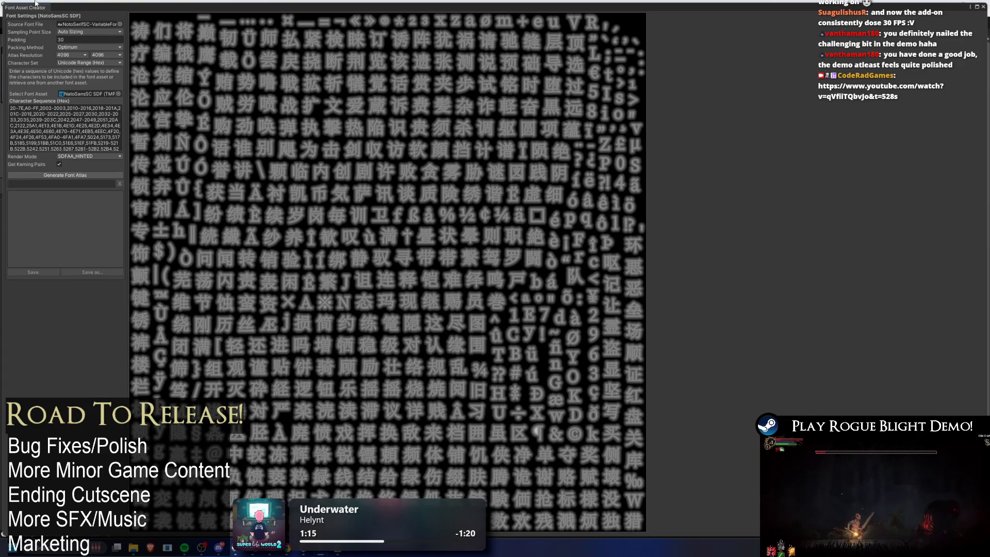
click(37, 2)
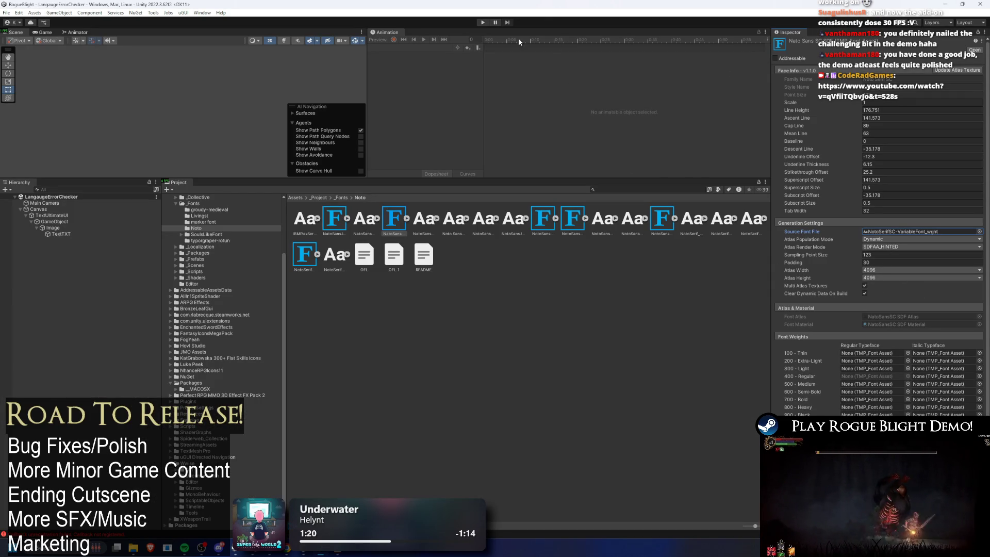
click(482, 22)
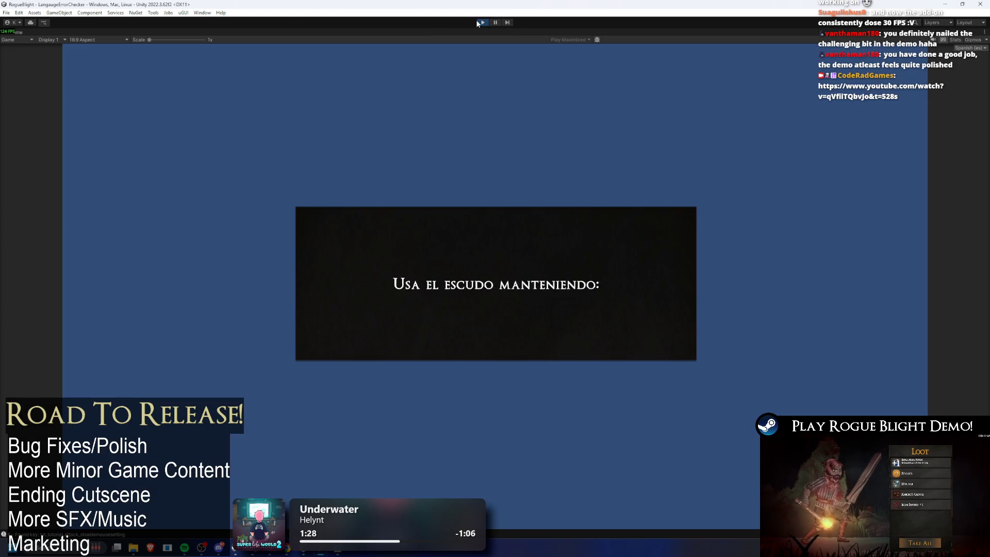
Stop Play mode, turn off Clear Dynamic Data on Build, apply, and expand the font asset
click(483, 22)
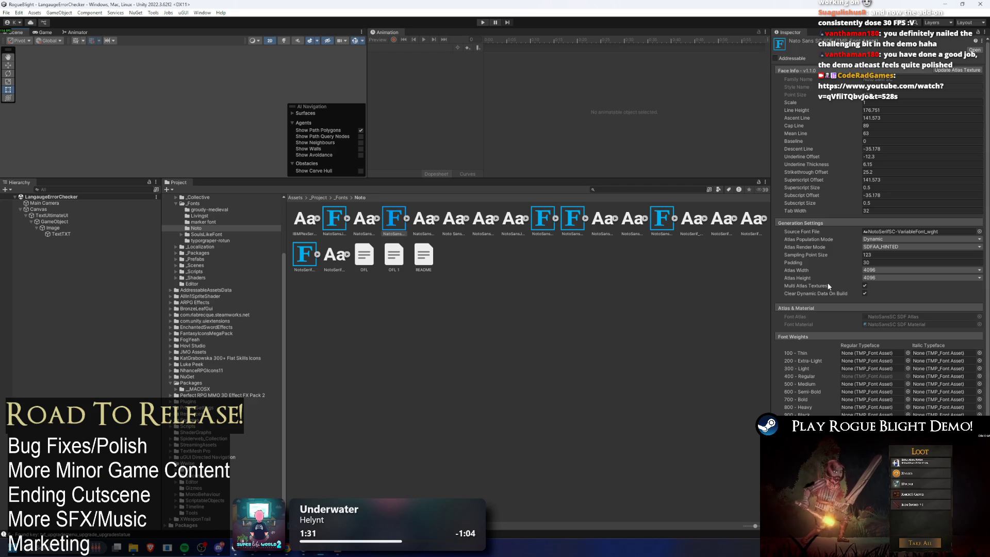
click(865, 293)
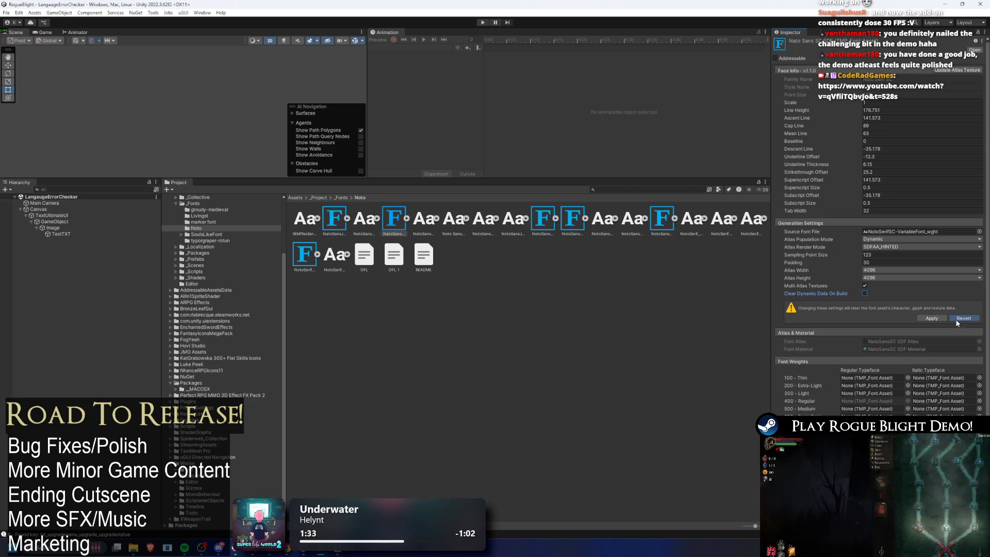
click(930, 319)
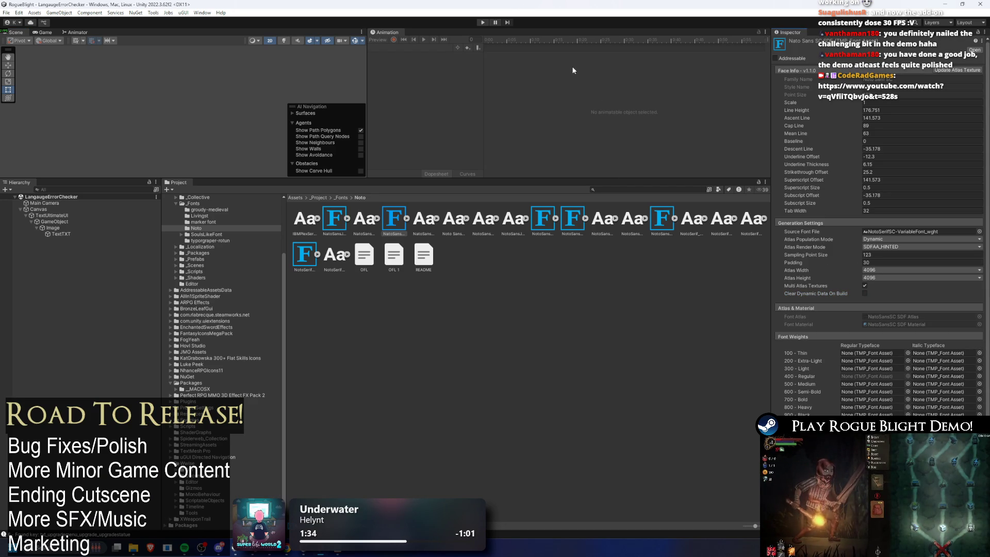
click(406, 218)
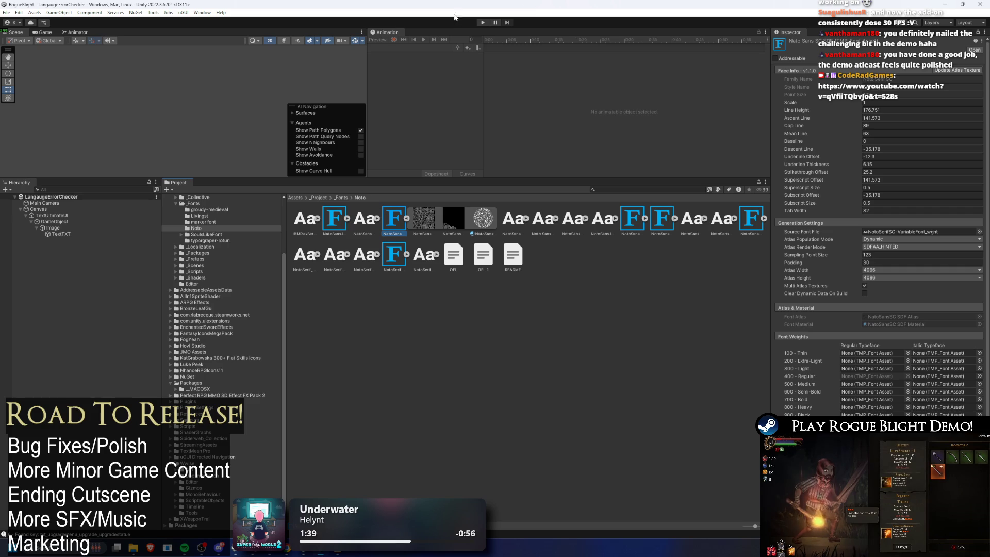
Search the Project for 'start point', select the StartPoint scene, and bring the Noto folder window forward
click(608, 192)
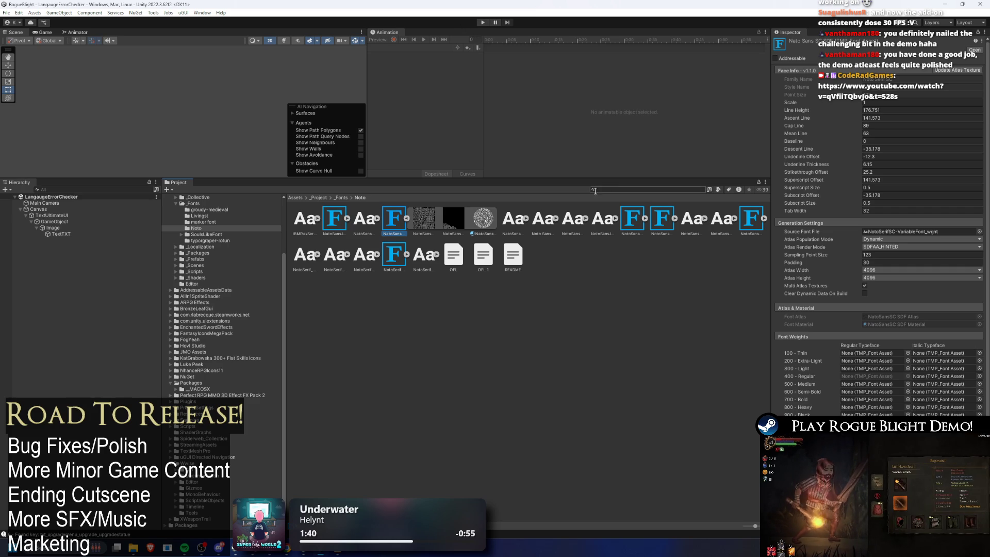
text(start point)
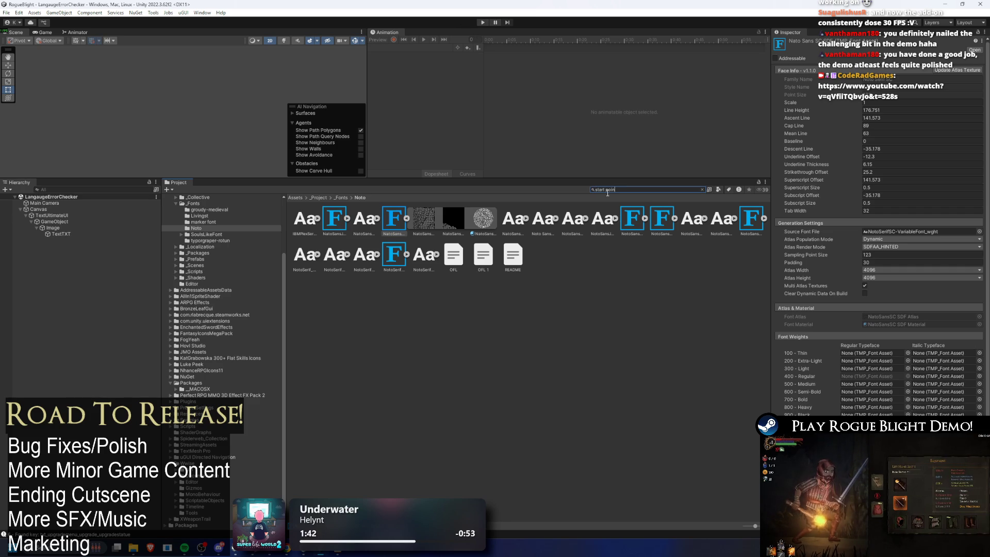
click(334, 219)
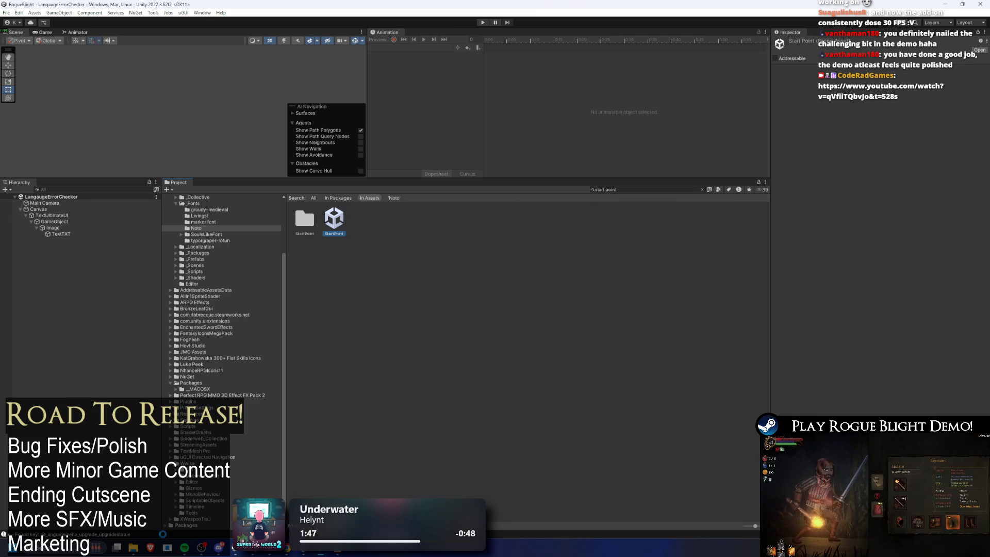
click(217, 505)
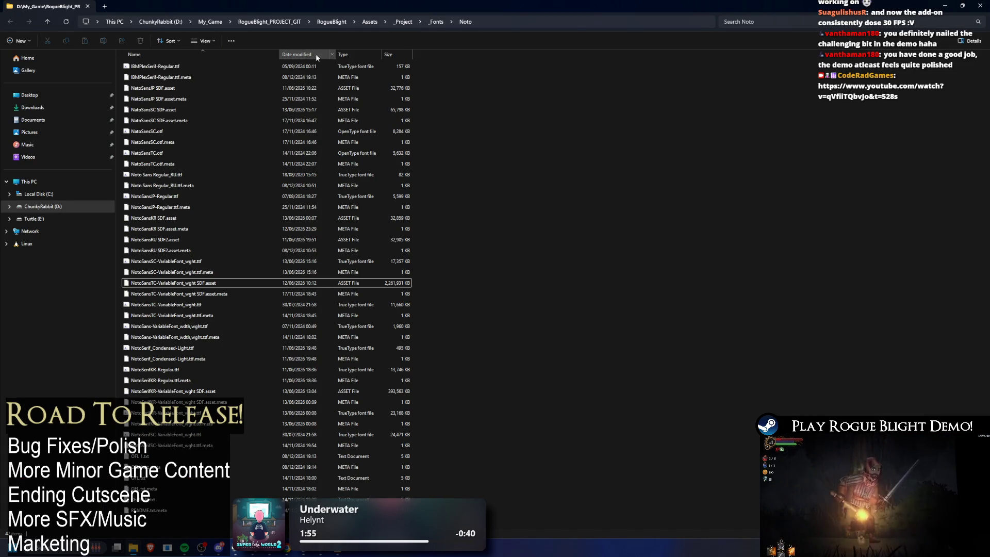
Sort the Noto folder by type then size, select NotoSansSC SDF.asset, and return to Unity
click(356, 54)
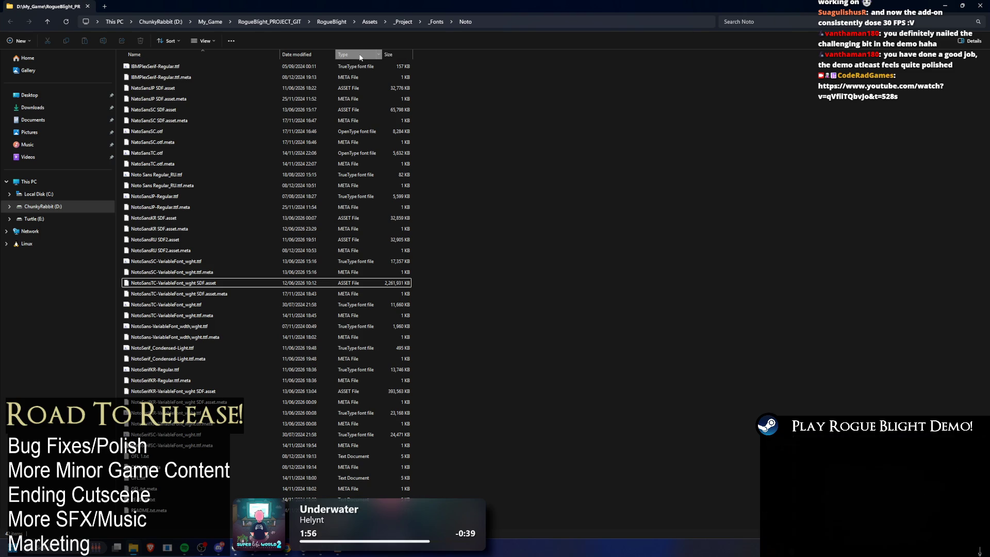
click(397, 54)
click(196, 90)
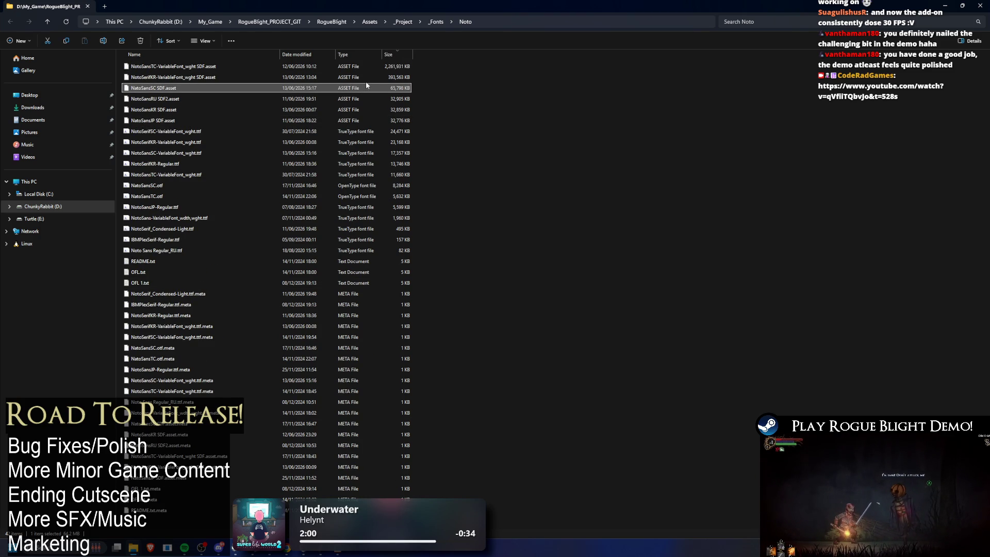
key(alt+Tab)
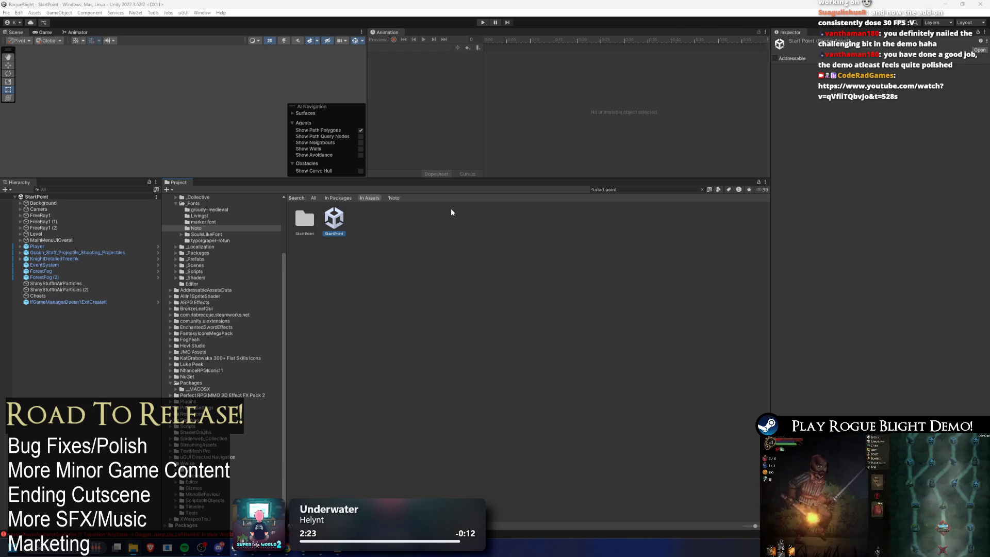
click(483, 22)
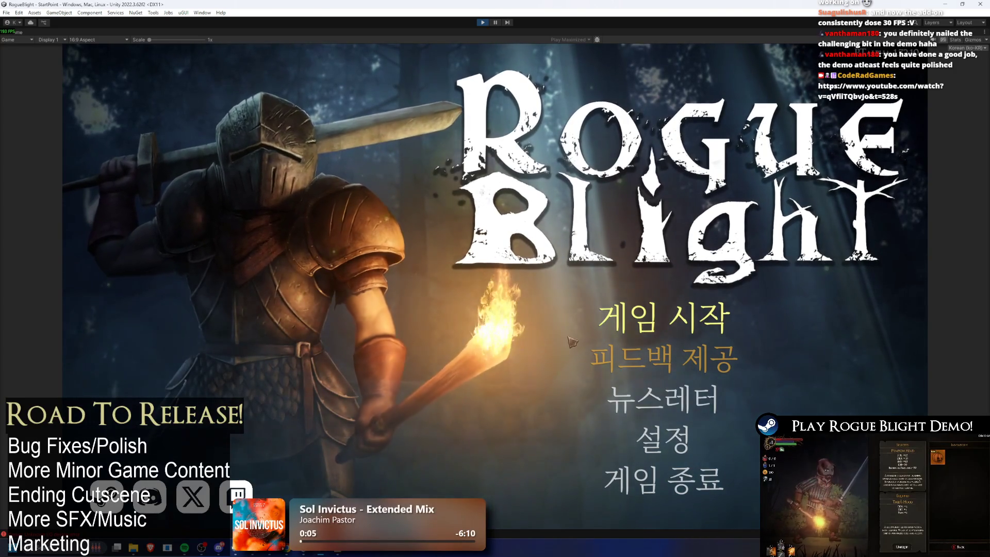
click(659, 437)
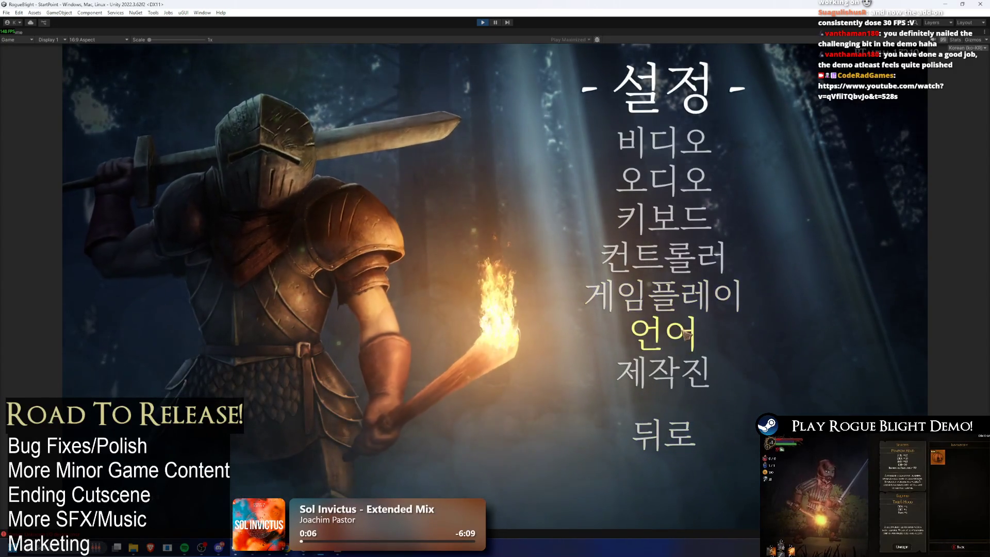
click(683, 331)
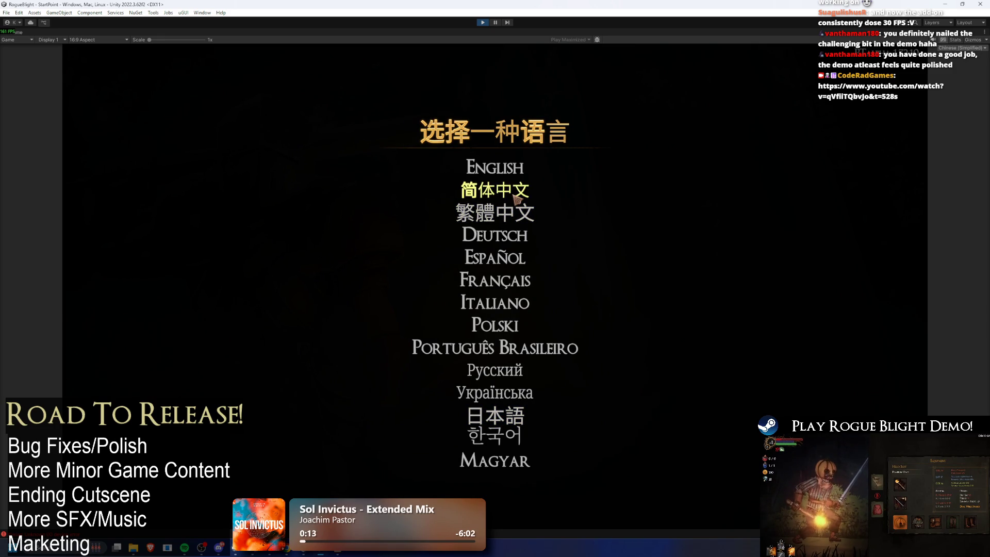
click(518, 198)
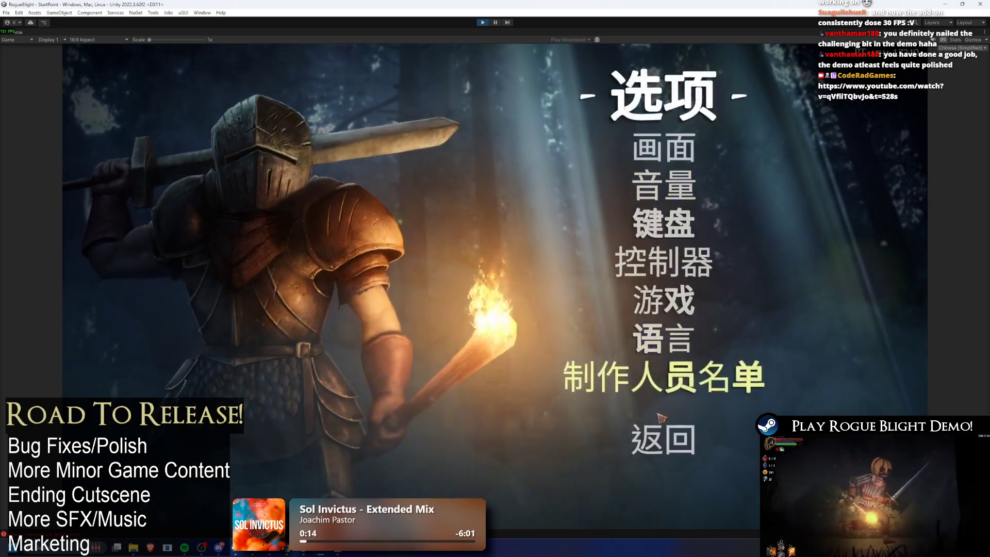
click(662, 438)
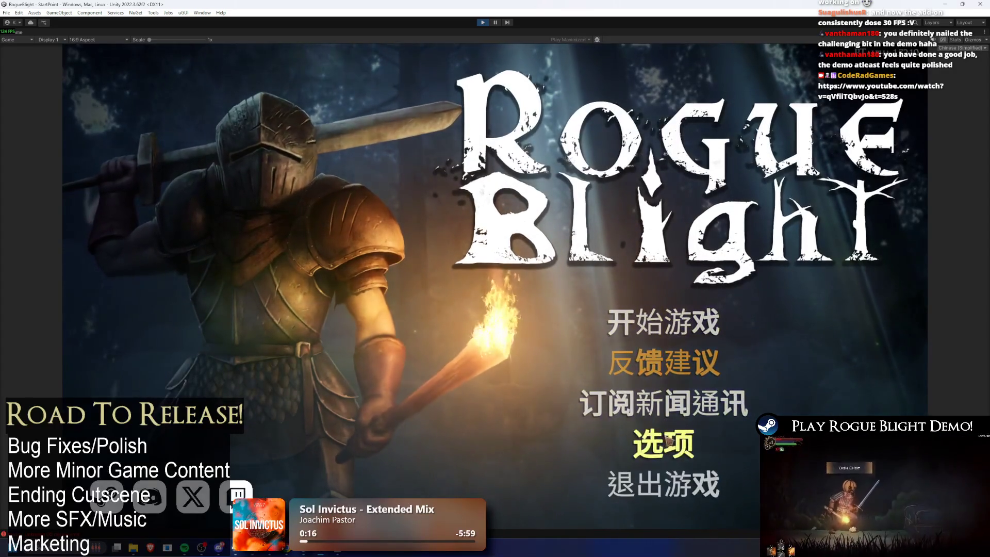
key(Return)
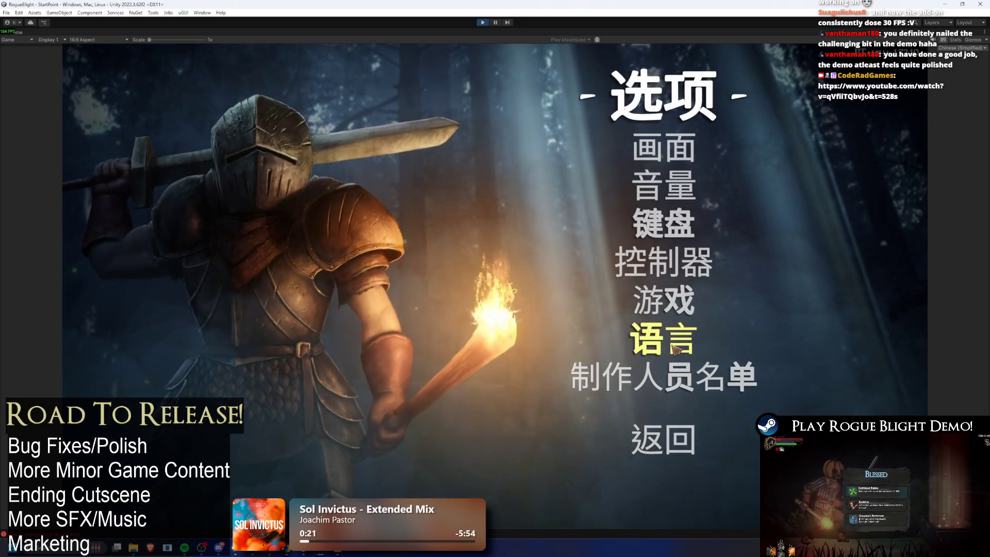
click(677, 350)
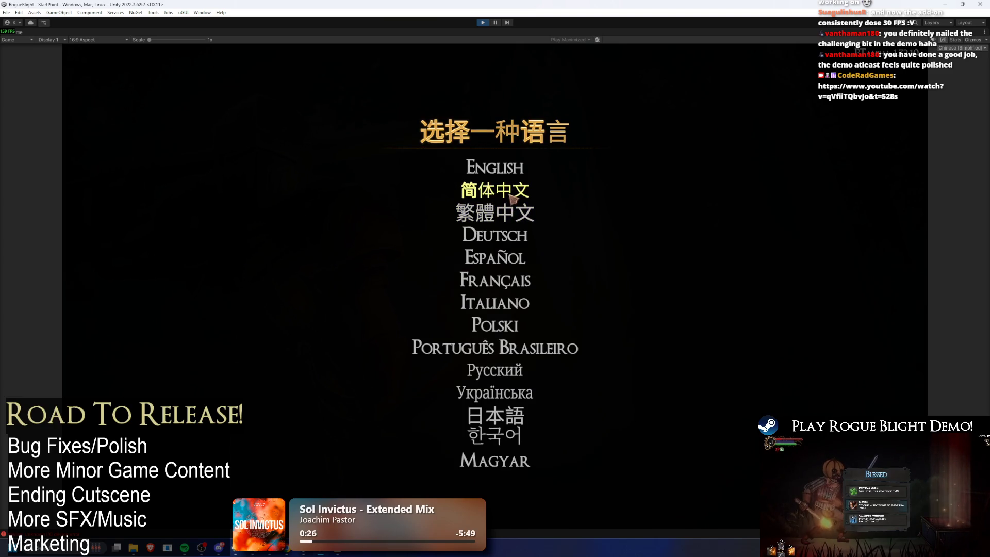
click(484, 23)
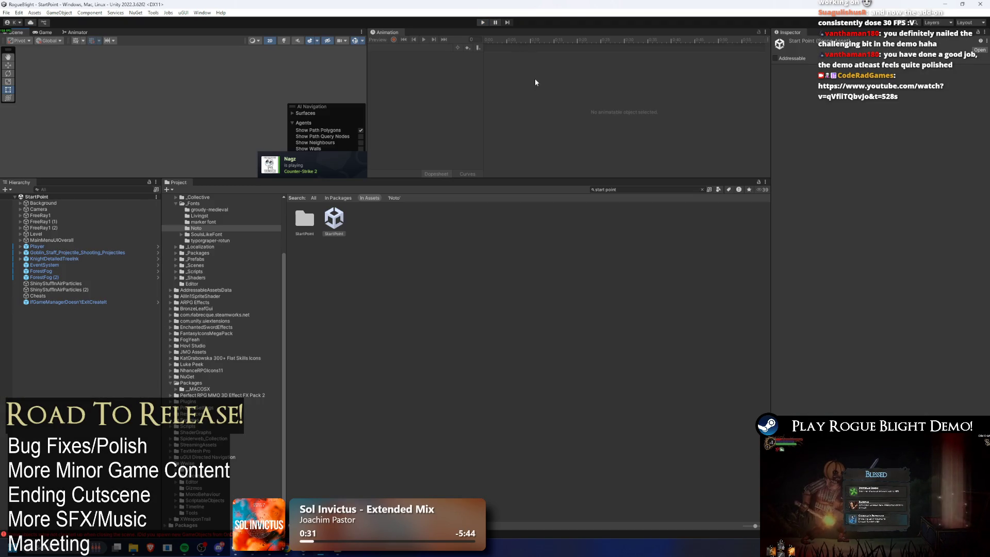
Replace the Project search query with 'noto tc' to list the Noto font assets
click(654, 191)
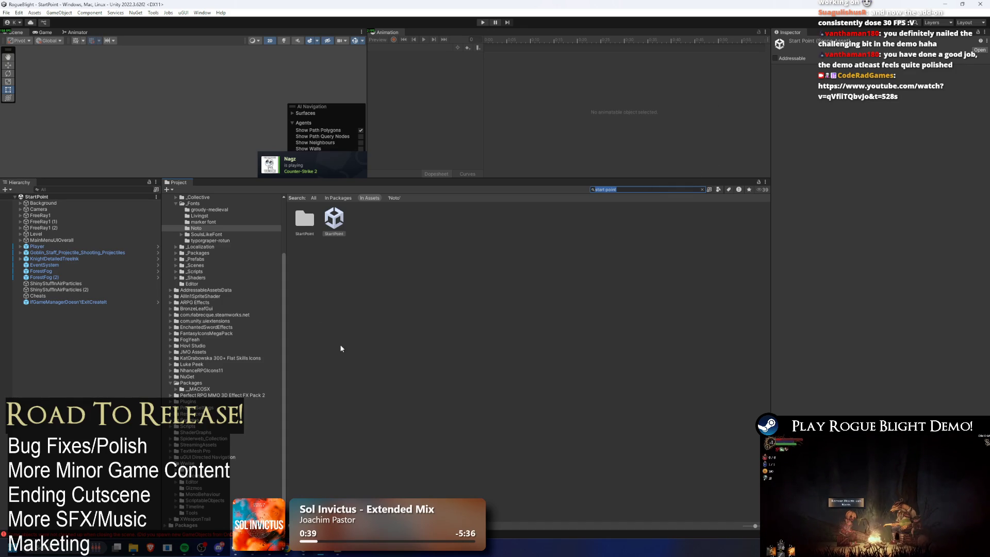
text(t)
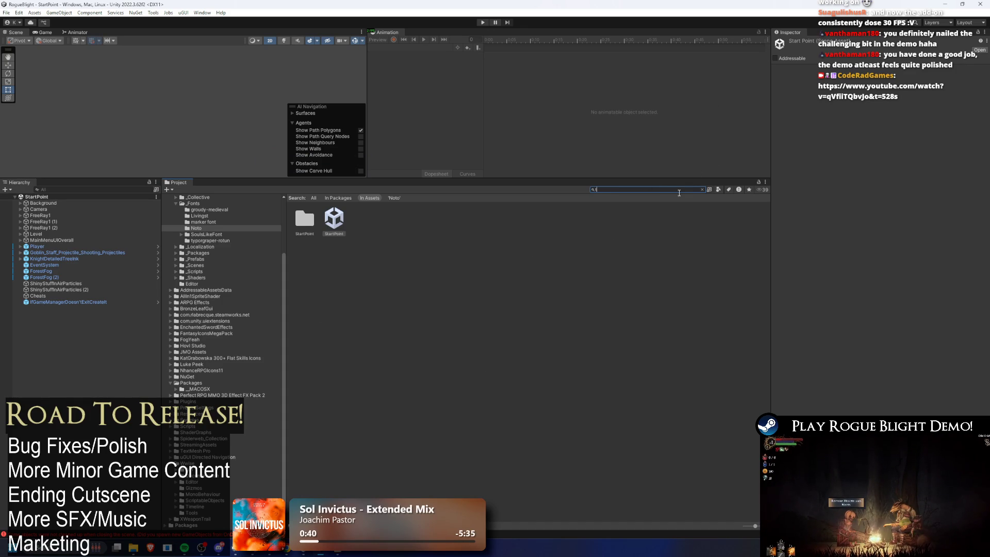
text(oto t)
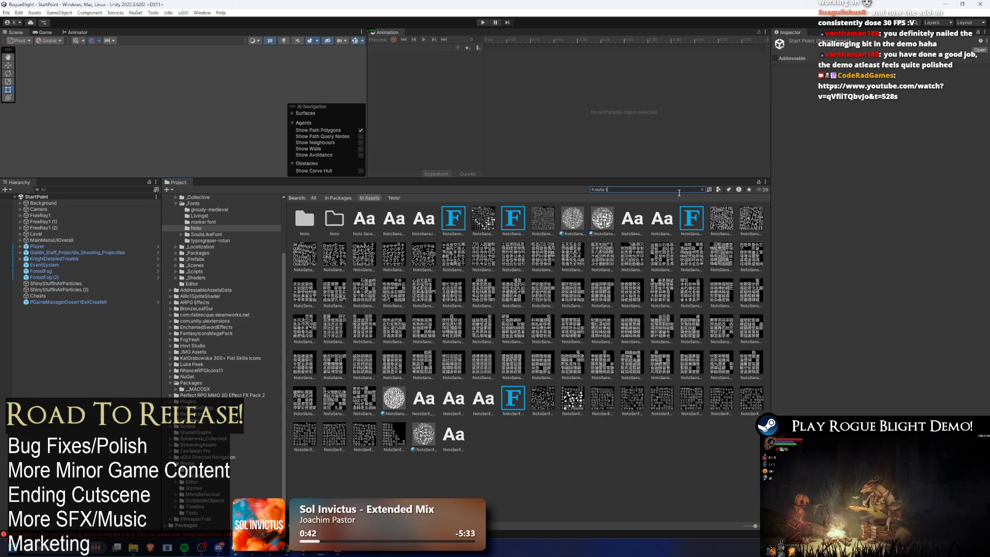
text(c)
Select the NotoSansTC font asset, clear the Project search, and start Play mode
key(Down)
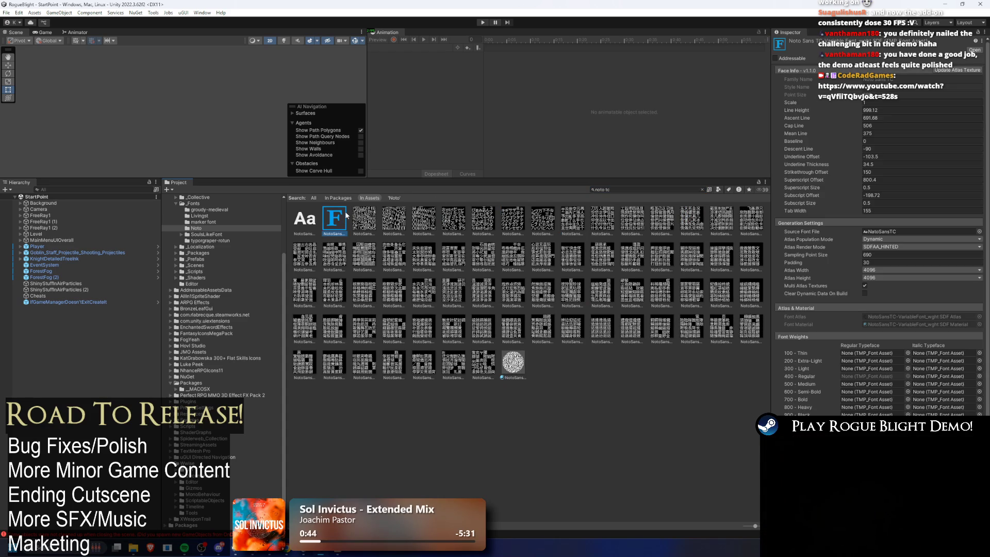
click(666, 190)
key(ctrl+a)
key(BackSpace)
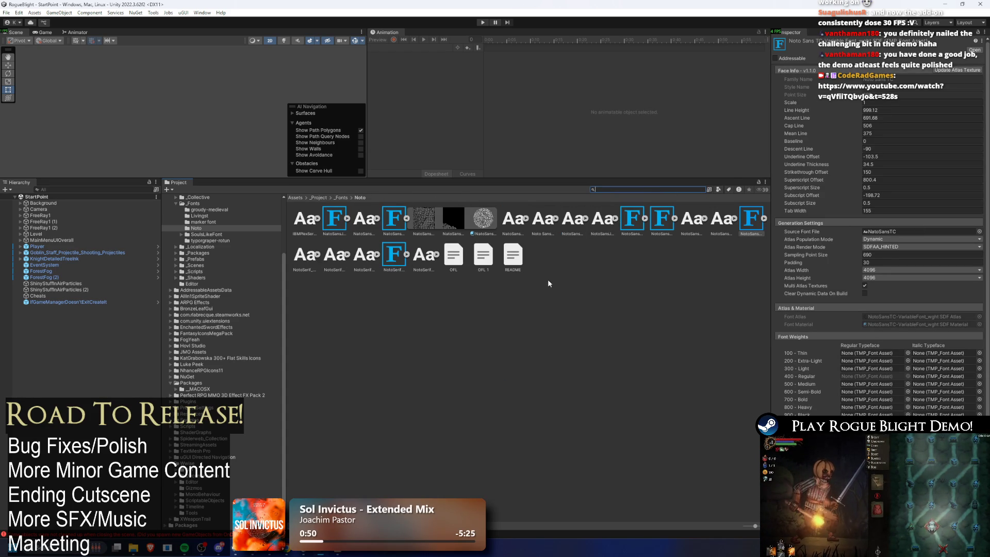
key(ctrl+p)
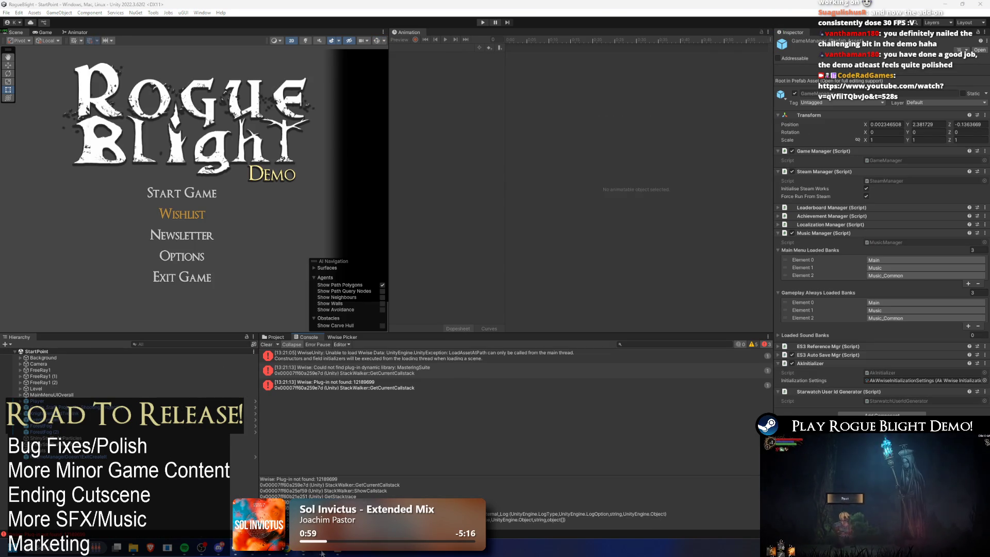
Copy the new NotoSansTC-VariableFont_wght.ttf into the Noto folder, replacing the existing file
click(132, 546)
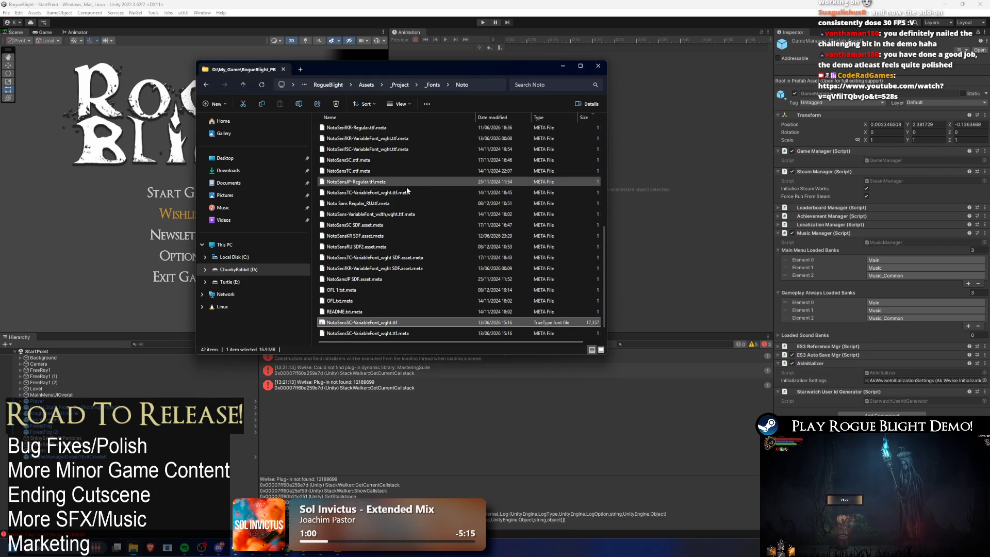
click(132, 546)
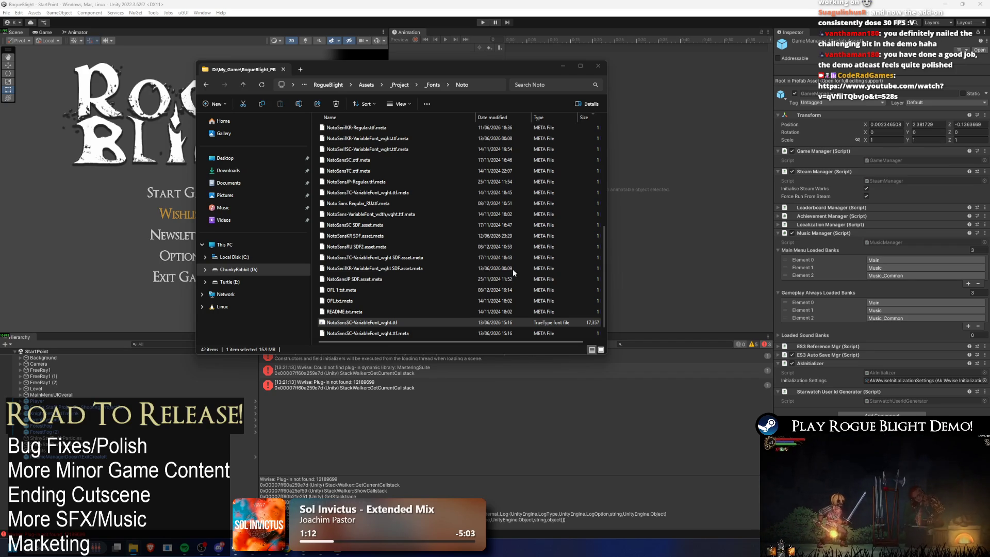
mouse_move(514, 273)
mouse_down()
mouse_move(566, 218)
mouse_move(573, 225)
mouse_up()
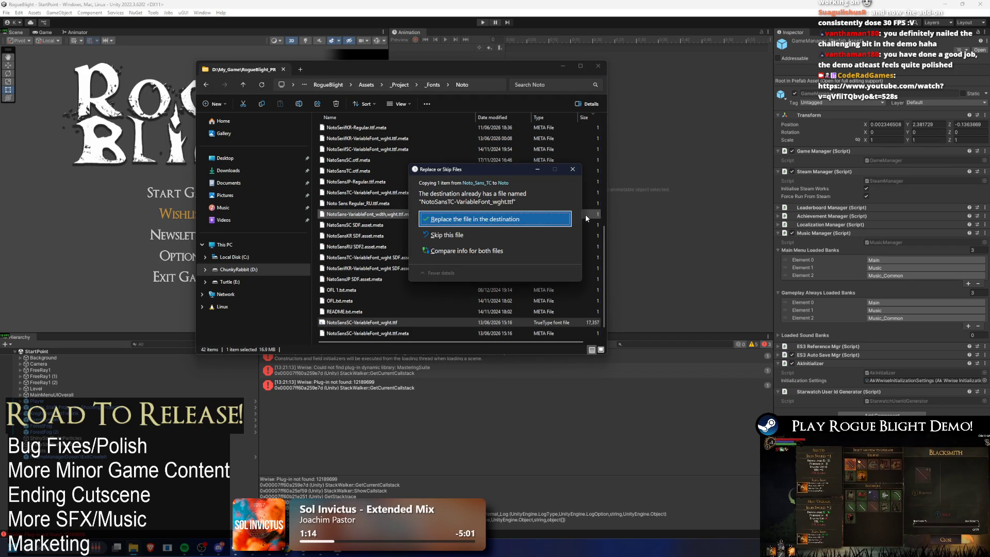
key(Return)
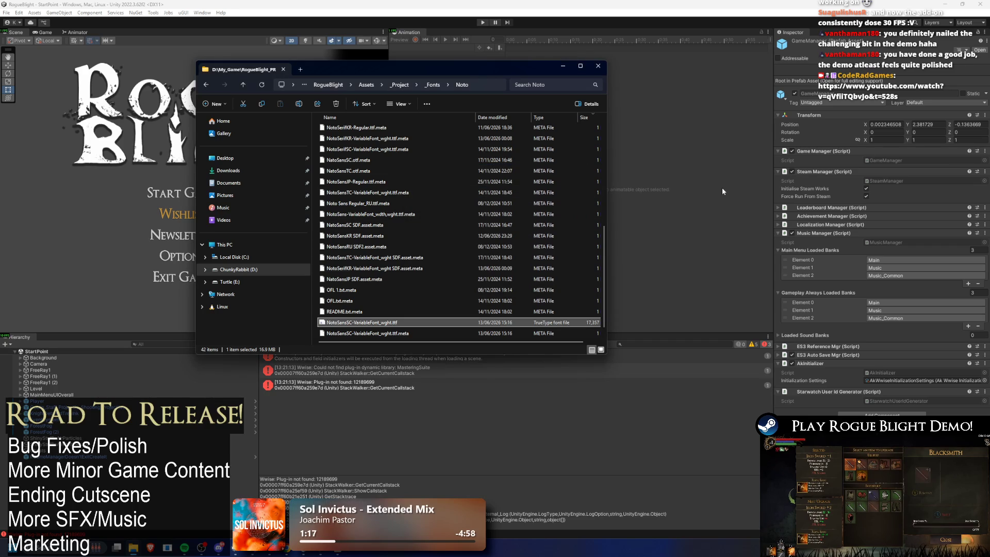
drag(573, 225, 567, 222)
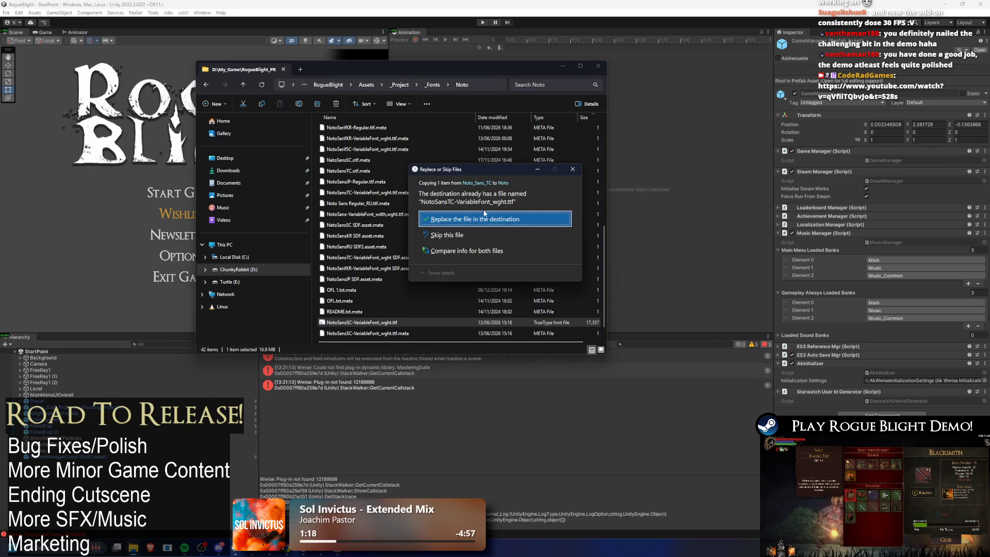
click(454, 219)
click(648, 344)
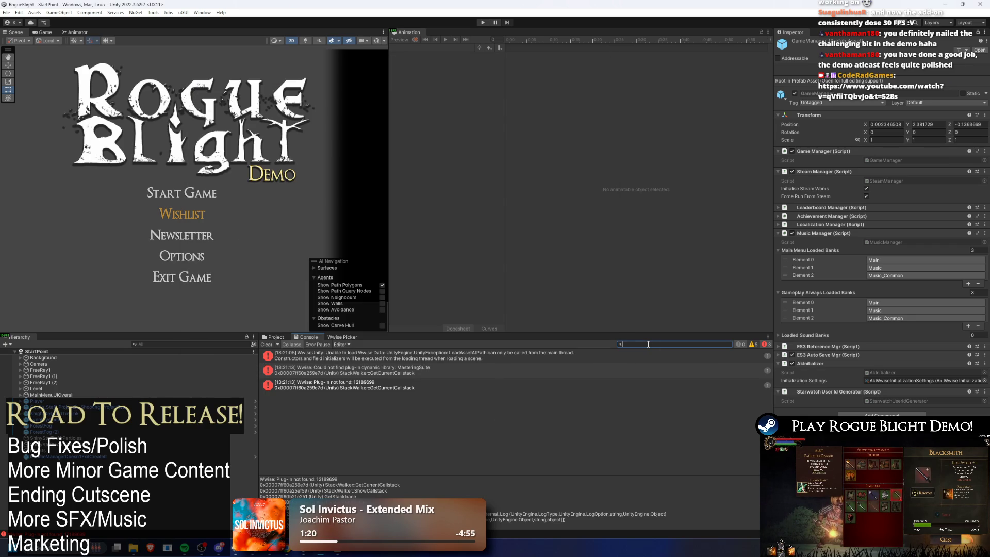
Type a 'noto' filter into the Console search, then clear it
text(noto)
key(BackSpace)
key(BackSpace)
key(BackSpace)
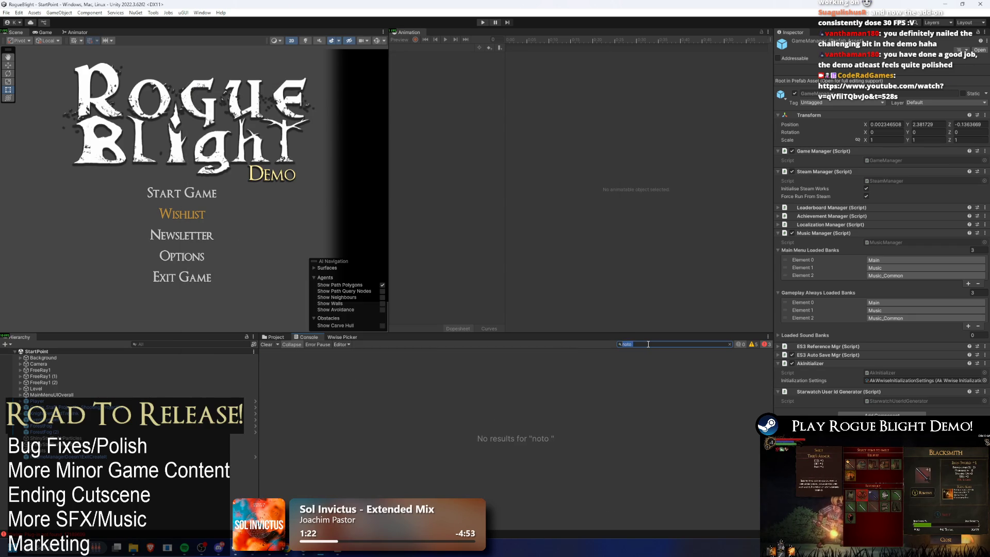
text(ato)
key(BackSpace)
key(BackSpace)
key(BackSpace)
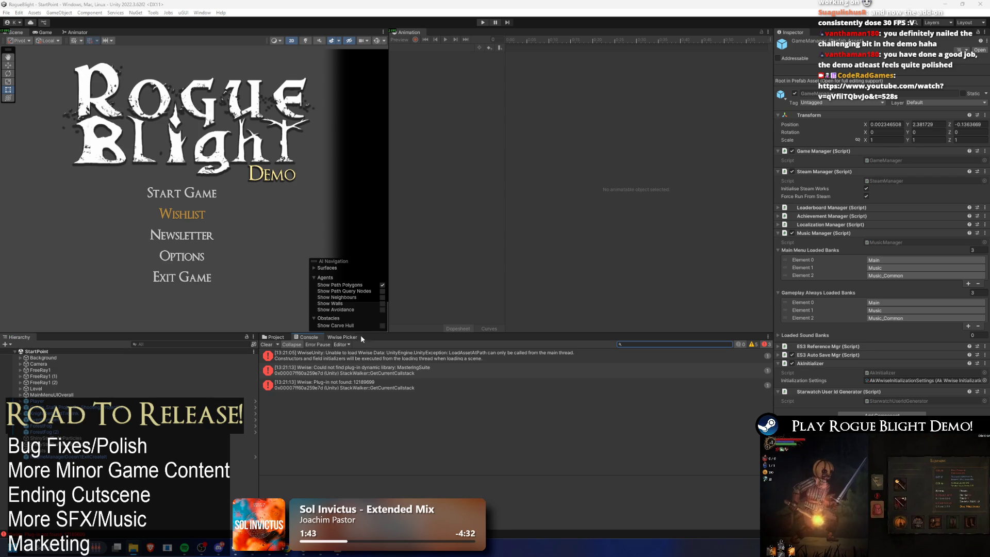
Search the Project for 'noto tc', select the NotoSansTC SDF font asset, and clear the search
click(273, 337)
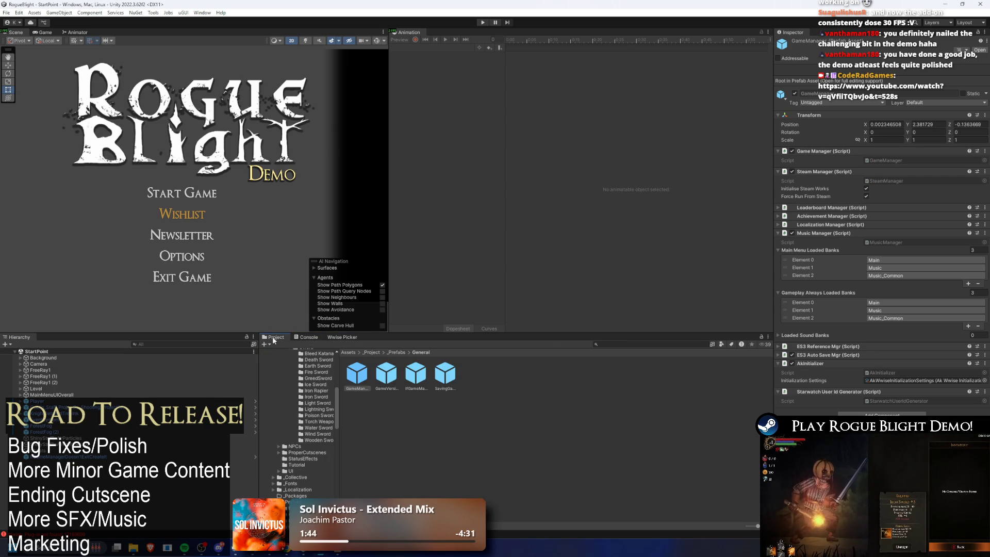
click(638, 344)
text(noto)
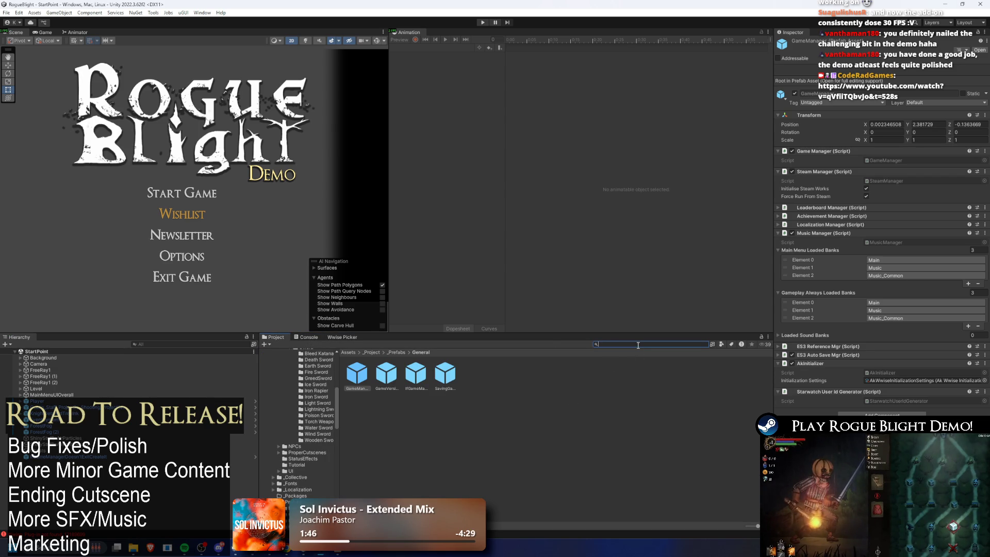
text( tc)
click(387, 372)
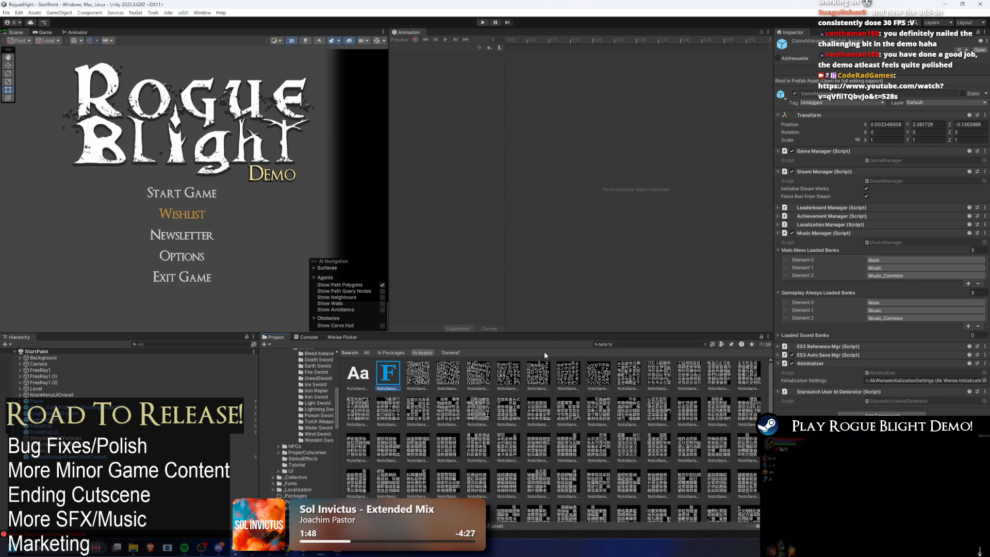
key(Escape)
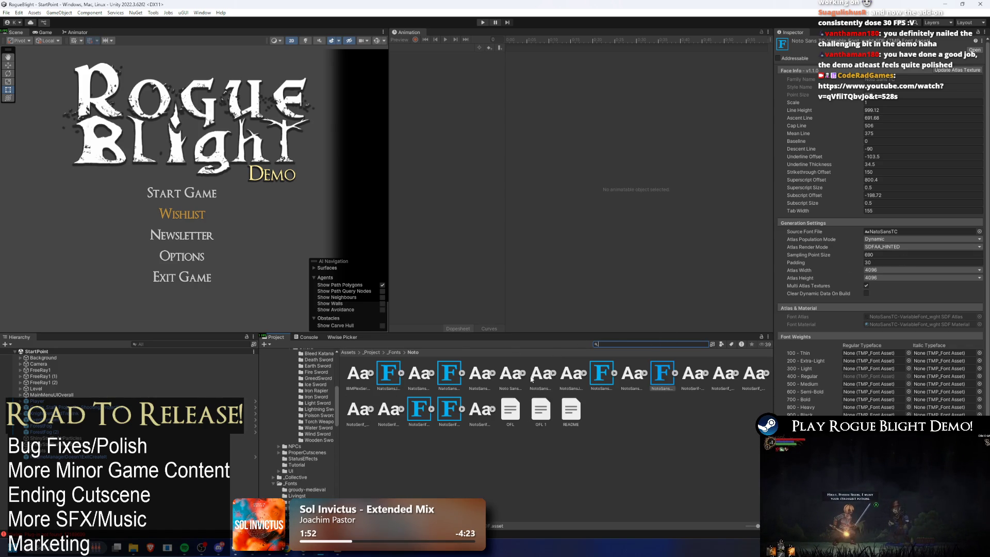
click(866, 293)
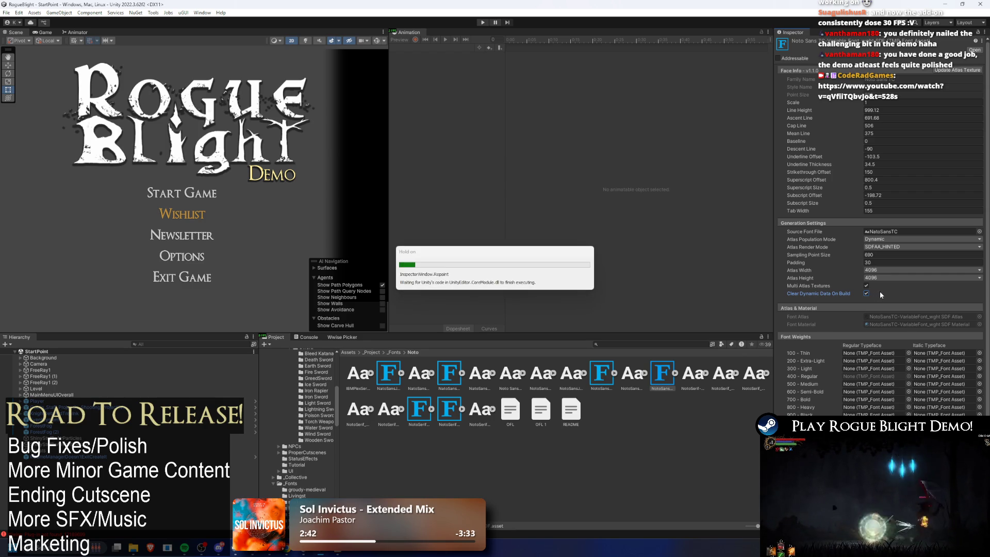
Apply the Clear Dynamic Data On Build change to the NotoSansTC font asset
click(930, 320)
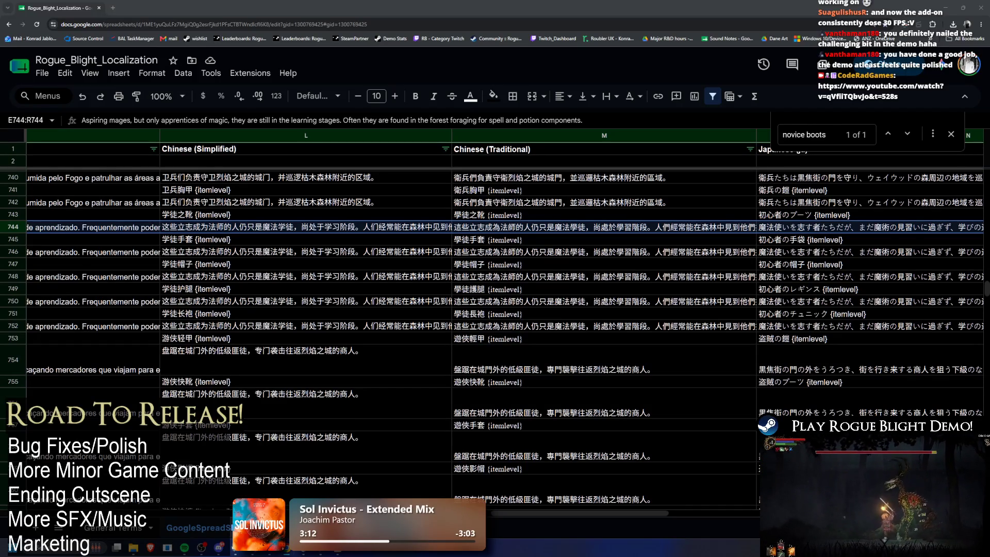
Switch from the Google Sheets spreadsheet back to the Unity editor
key(alt+Tab)
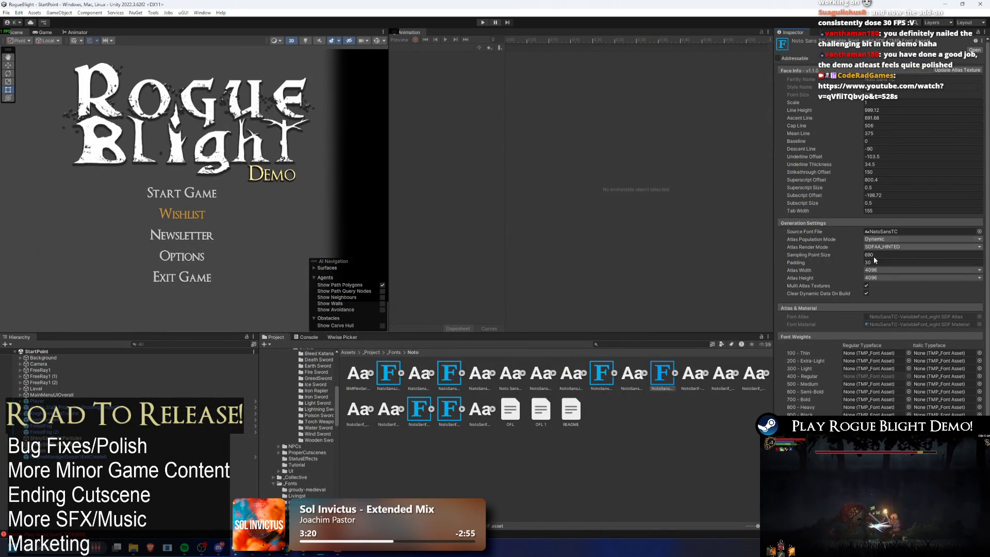
Turn off Clear Dynamic Data On Build on the NotoSansTC font asset and apply it
click(867, 293)
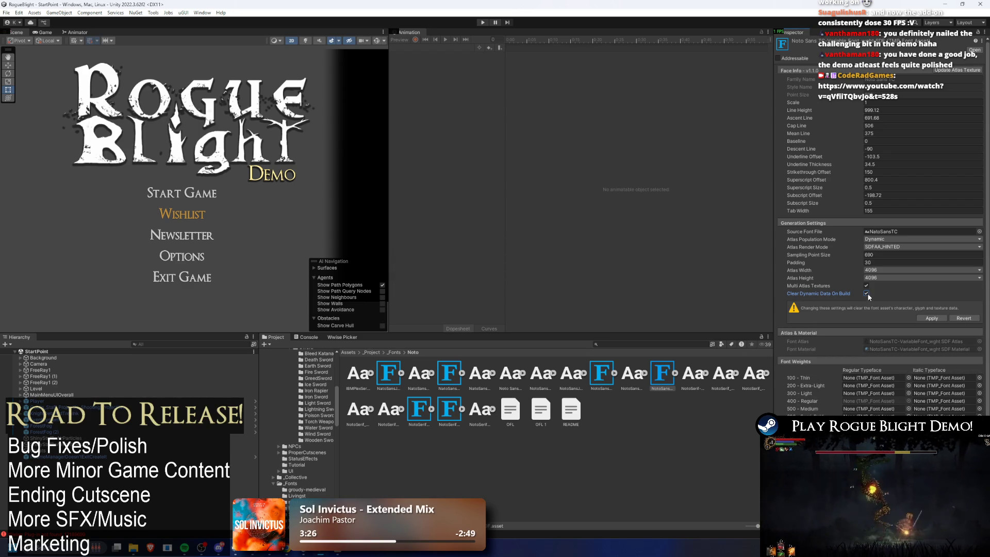
click(867, 297)
click(940, 318)
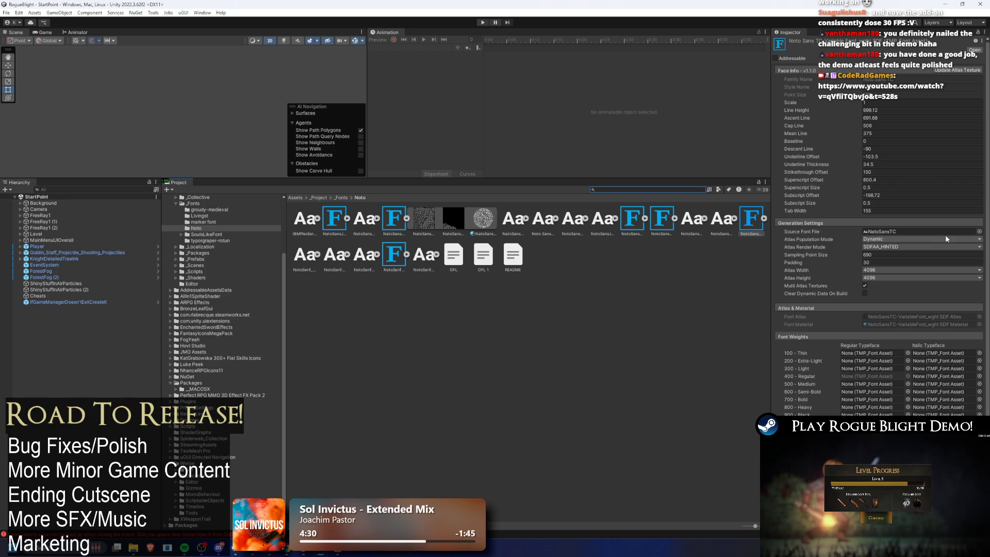
Reveal the NotoSansTC asset in File Explorer, minimize Explorer, and re-enable Clear Dynamic Data On Build
right_click(745, 221)
click(772, 236)
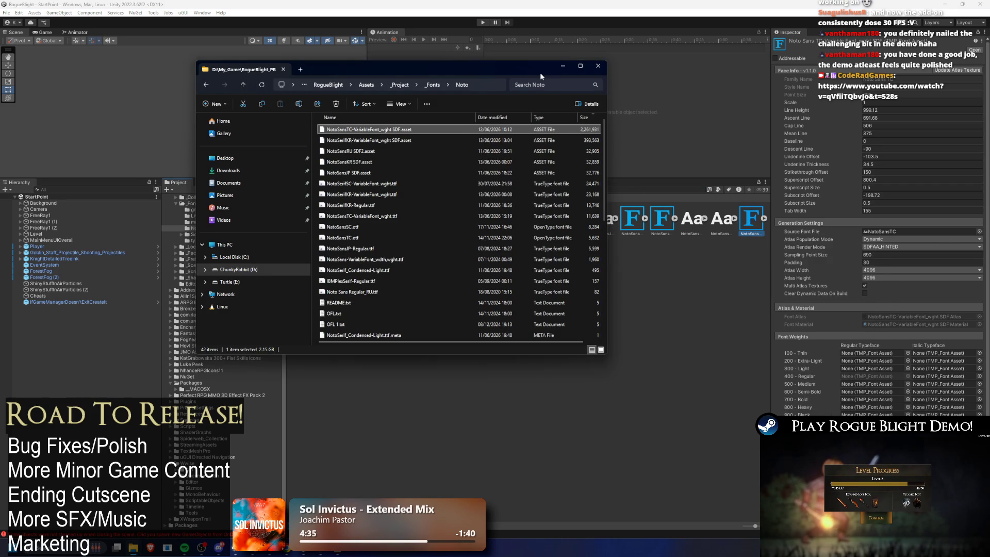
click(557, 67)
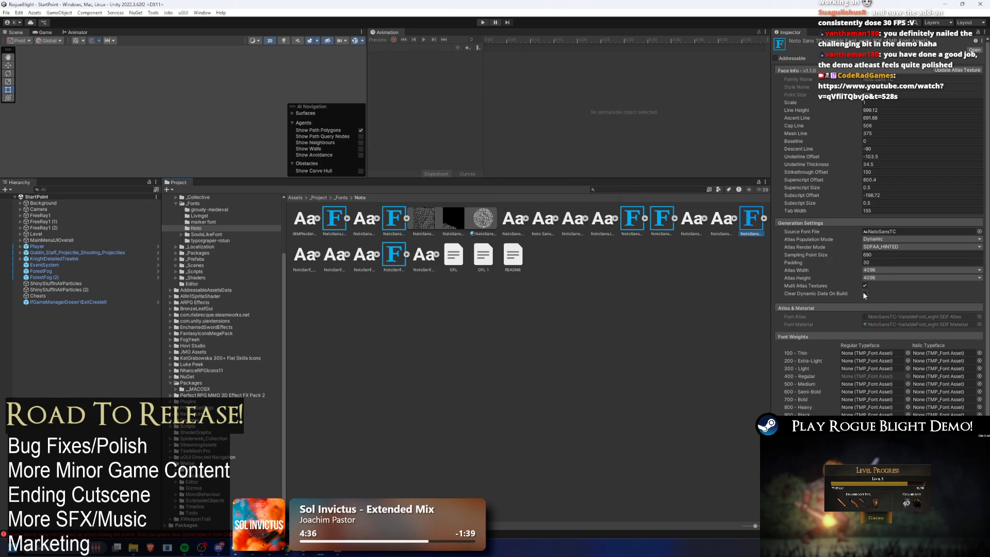
click(864, 294)
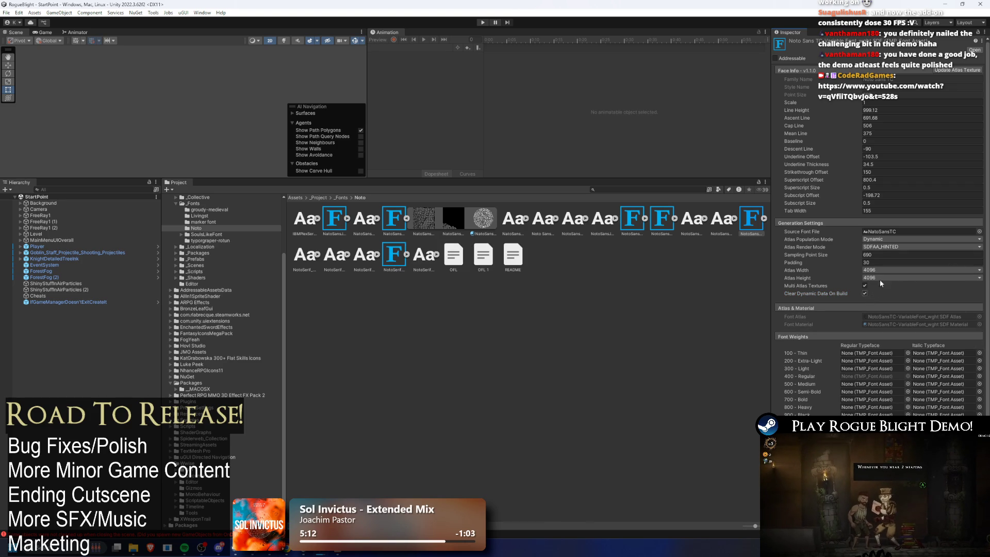
Open the Source Font File picker on the NotoSansTC font asset
click(980, 231)
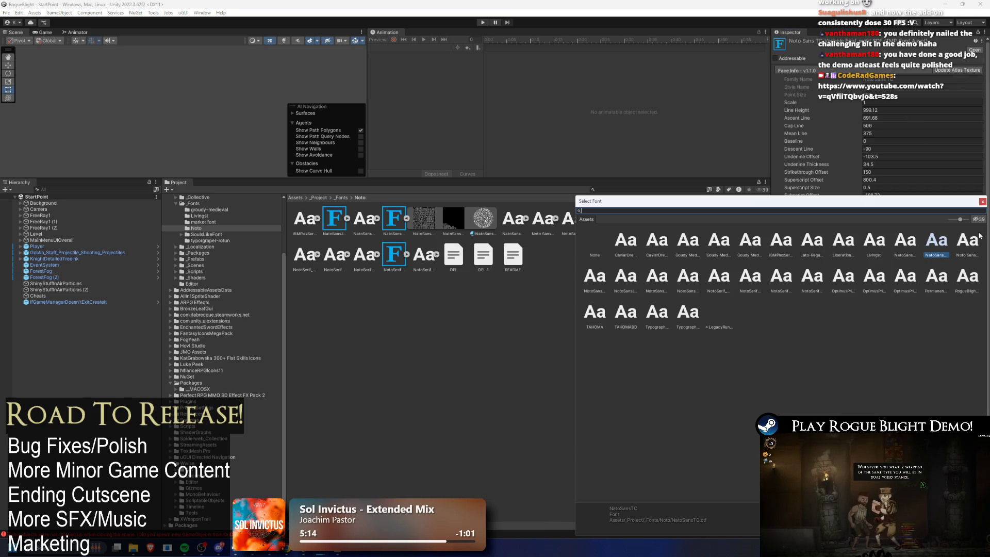
Set NotoSansTC-VariableFont_wght as the font asset's Source Font File
text(noto)
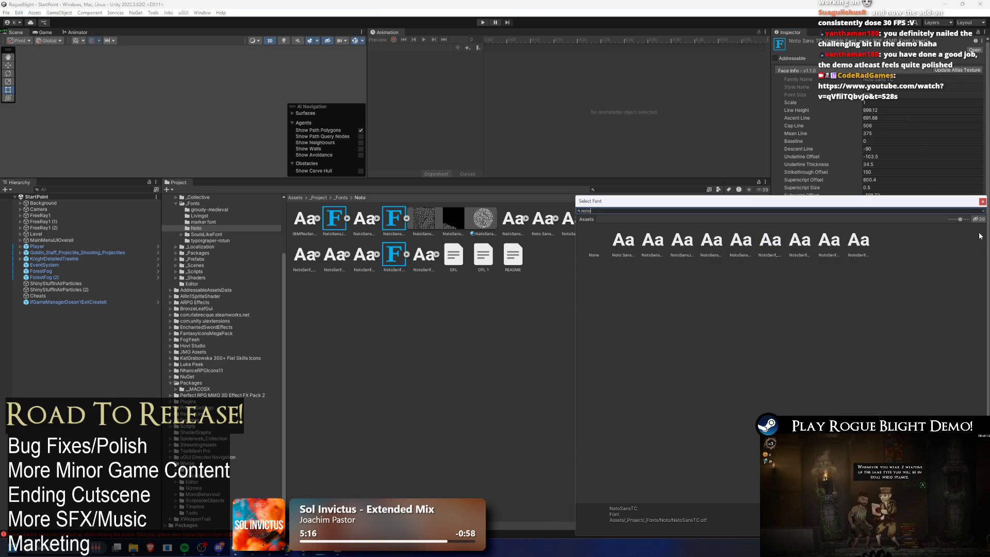
text( tc)
click(627, 249)
double_click(628, 250)
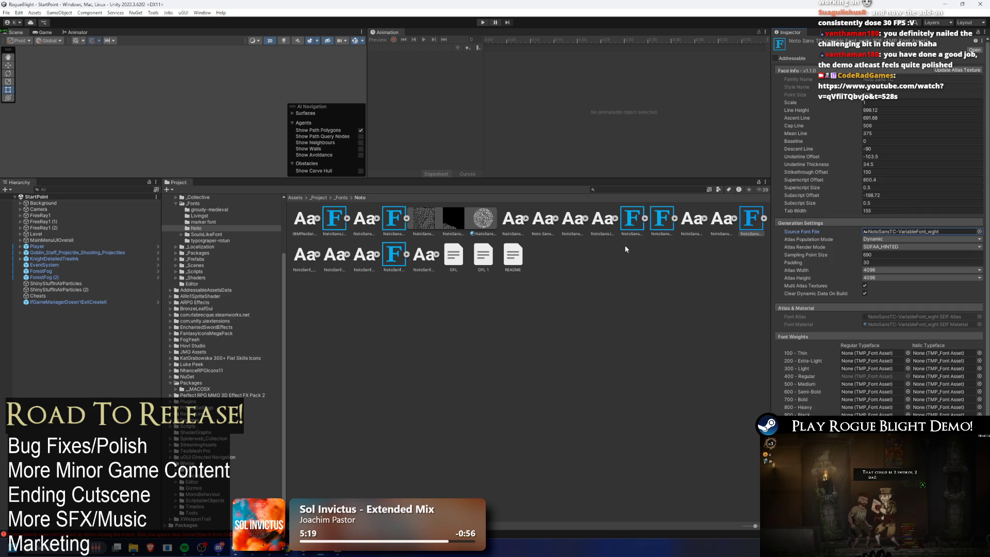
In Font Asset Creator, choose the NotoSansTC variable font as source and generate the atlas
click(977, 73)
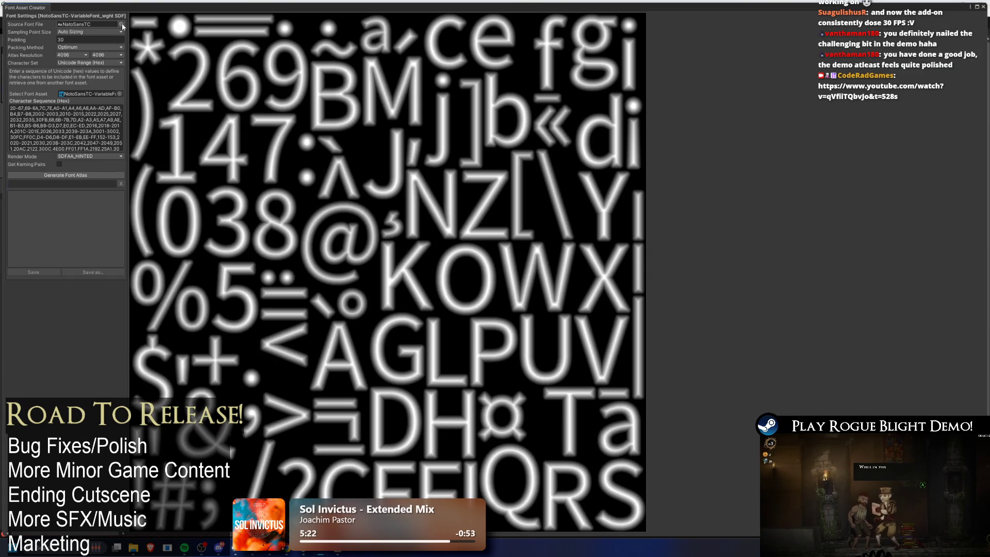
click(120, 25)
text(noto tc)
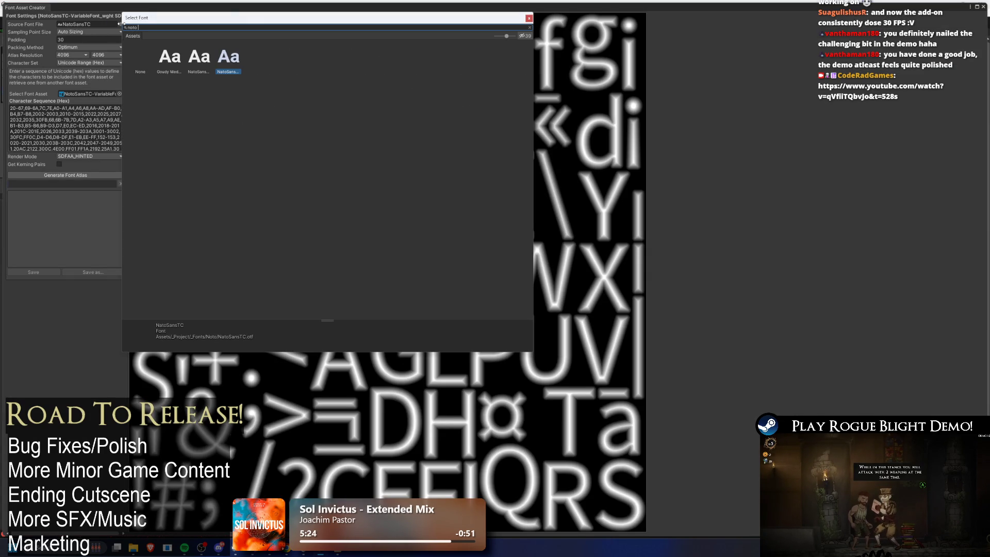
double_click(172, 58)
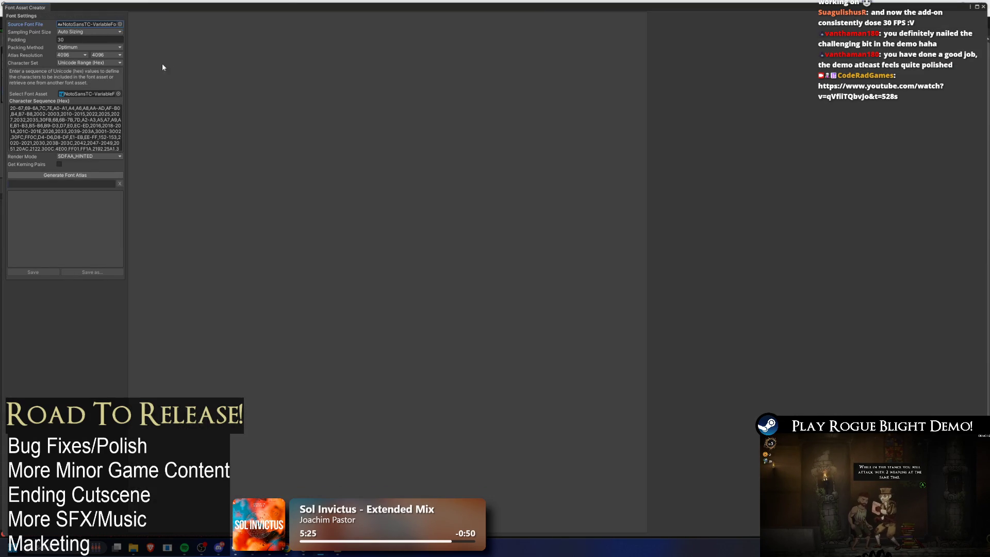
click(75, 175)
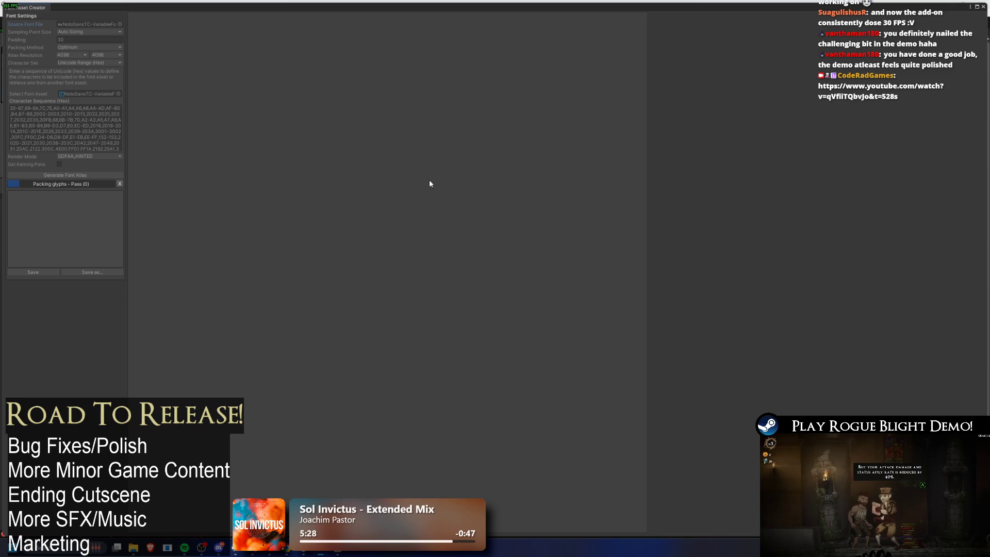
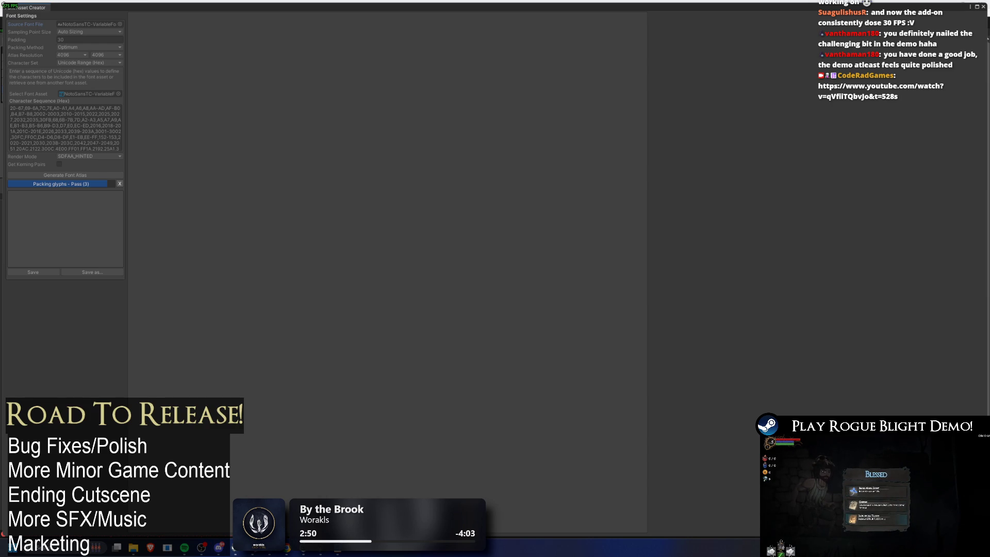
Let the NotoSansTC font atlas keep packing glyphs from pass 3 through pass 8
key(alt+Tab)
key(alt+Tab)
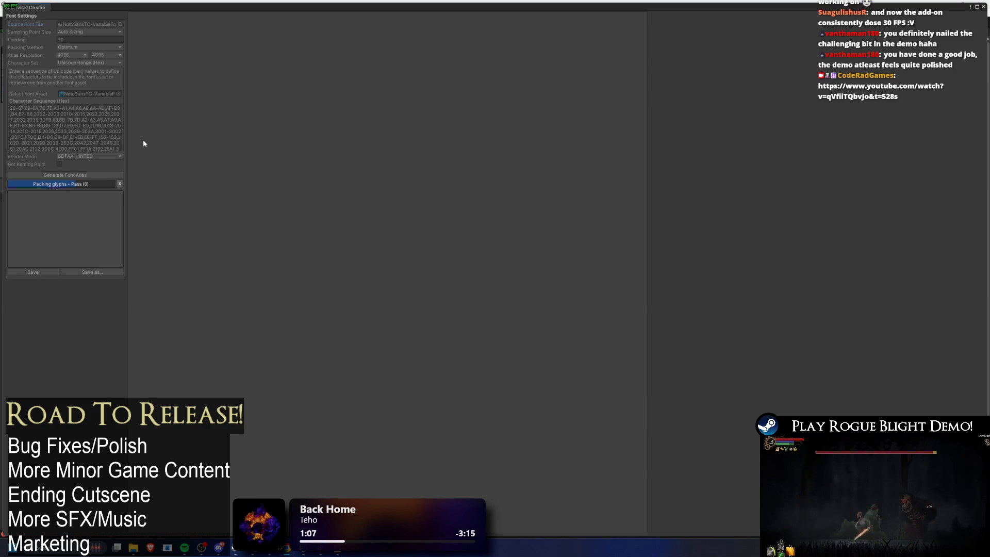
mouse_move(321, 550)
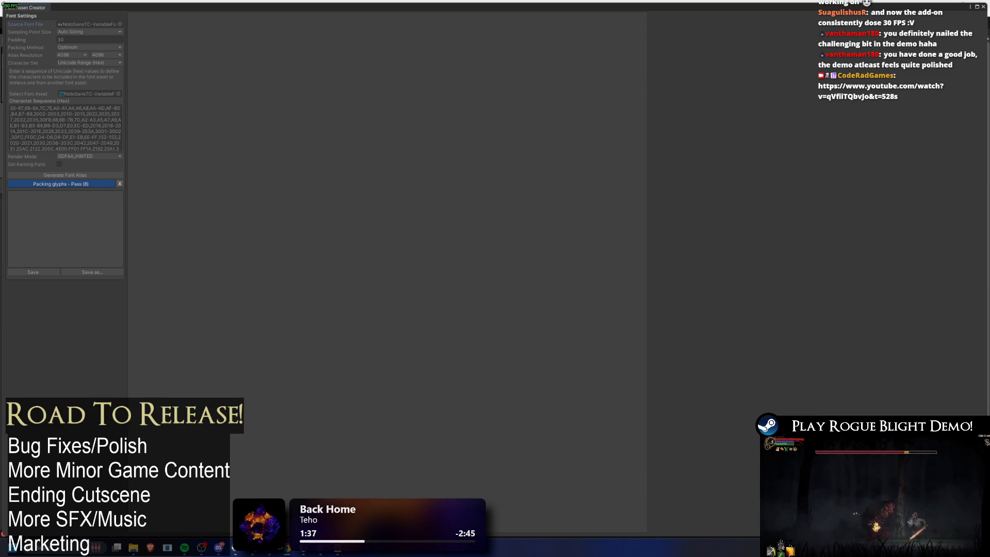
key(alt+Tab)
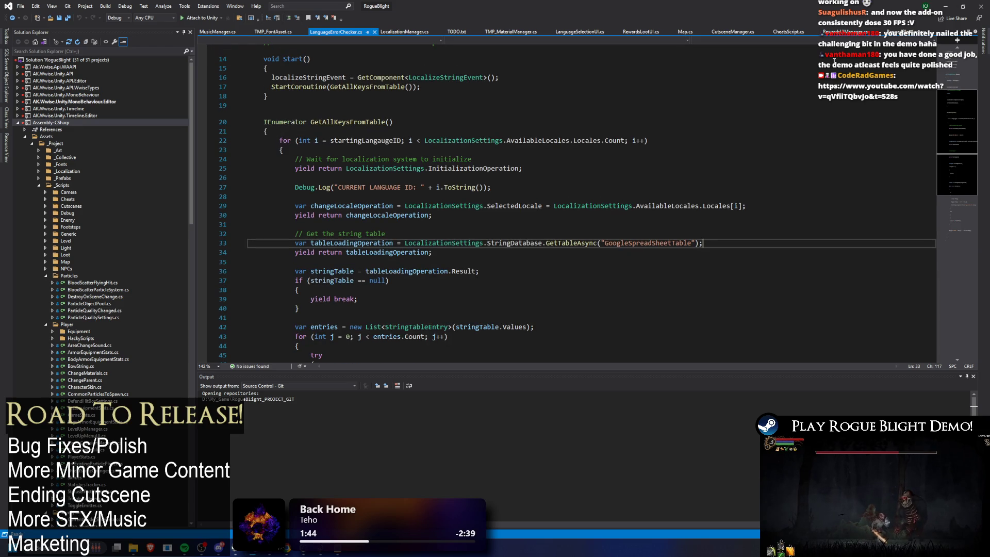
Give the NotoSansSC SDF font asset a sampling point size of 123 and enter Play Mode
click(946, 7)
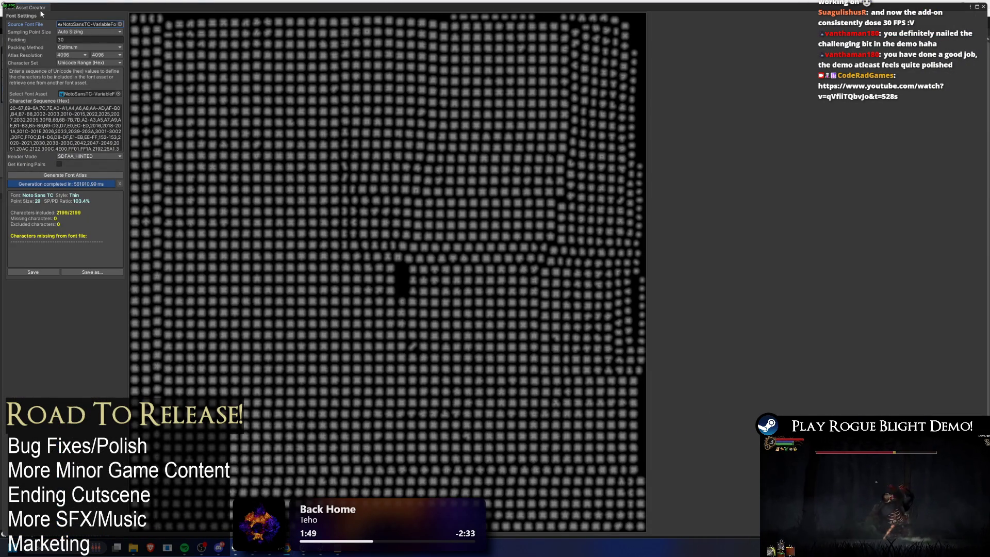
key(alt+Tab)
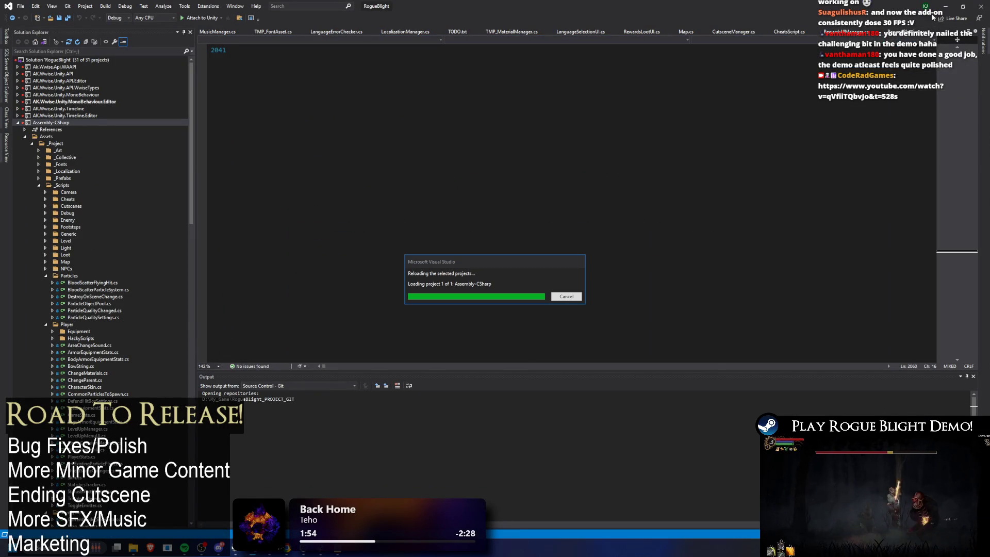
key(alt+Tab)
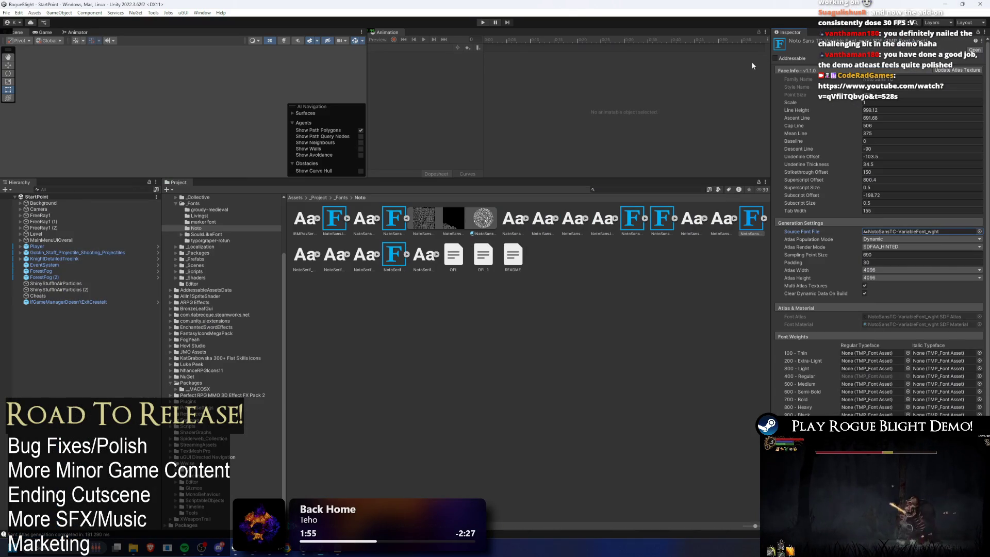
click(400, 220)
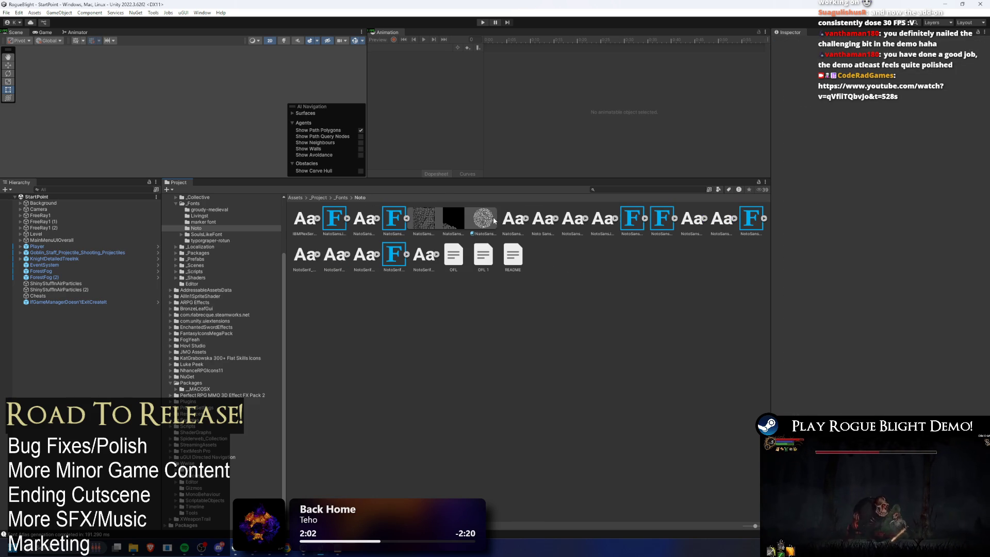
click(416, 217)
click(386, 223)
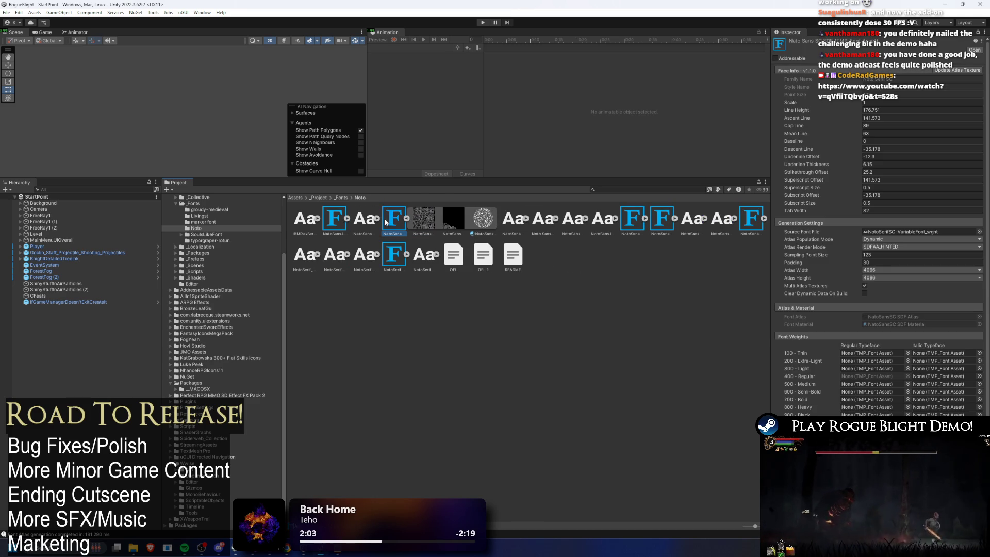
click(873, 255)
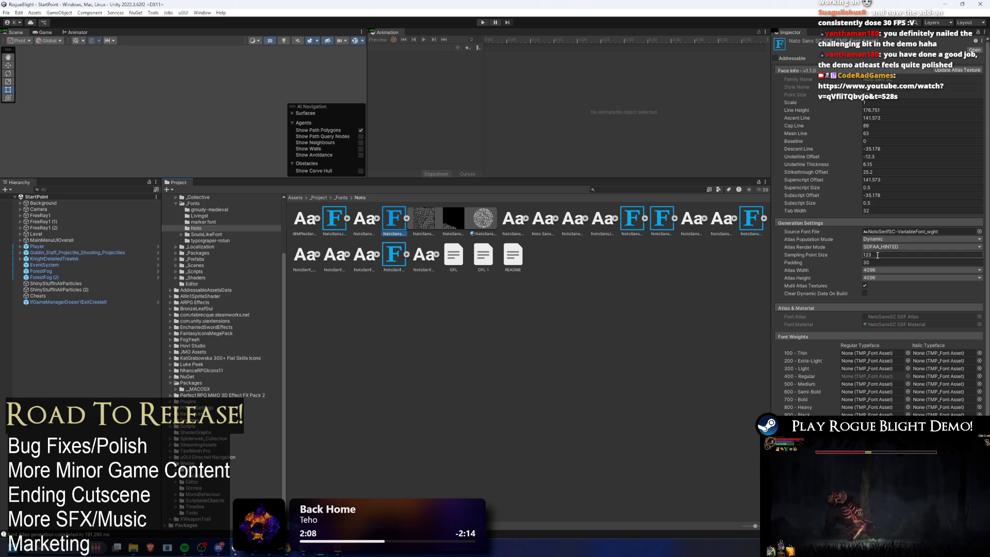
click(483, 22)
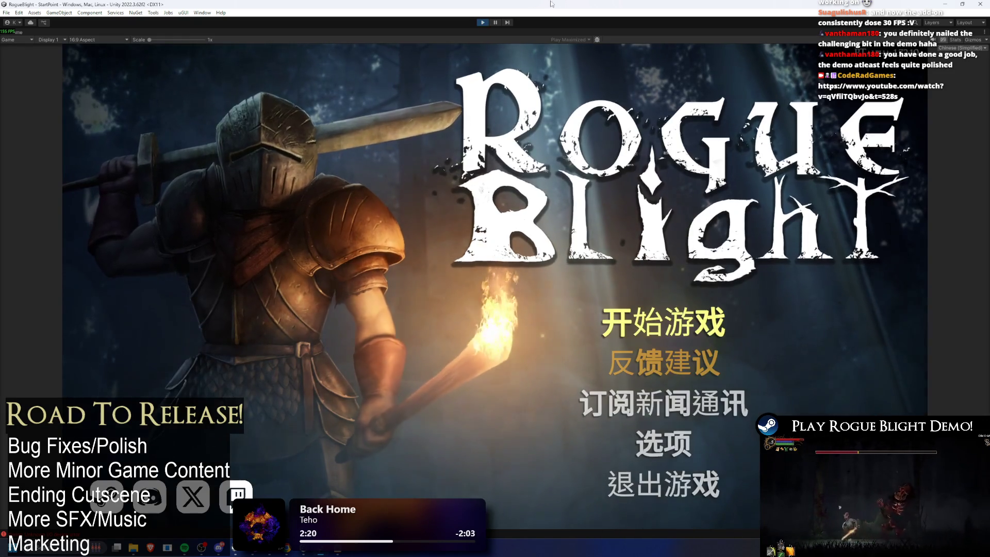
Browse the Options and game settings menus, keeping the language on Simplified Chinese
click(671, 443)
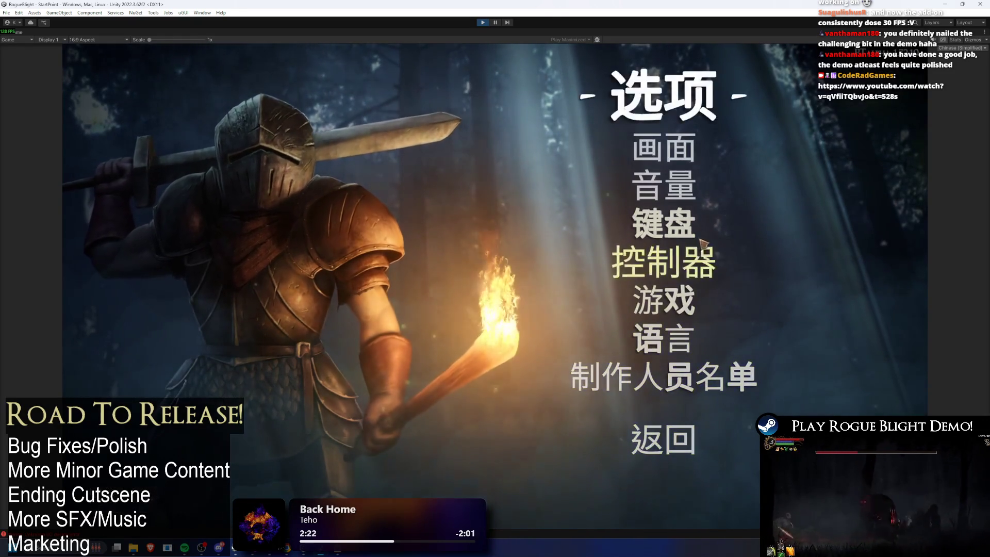
click(685, 309)
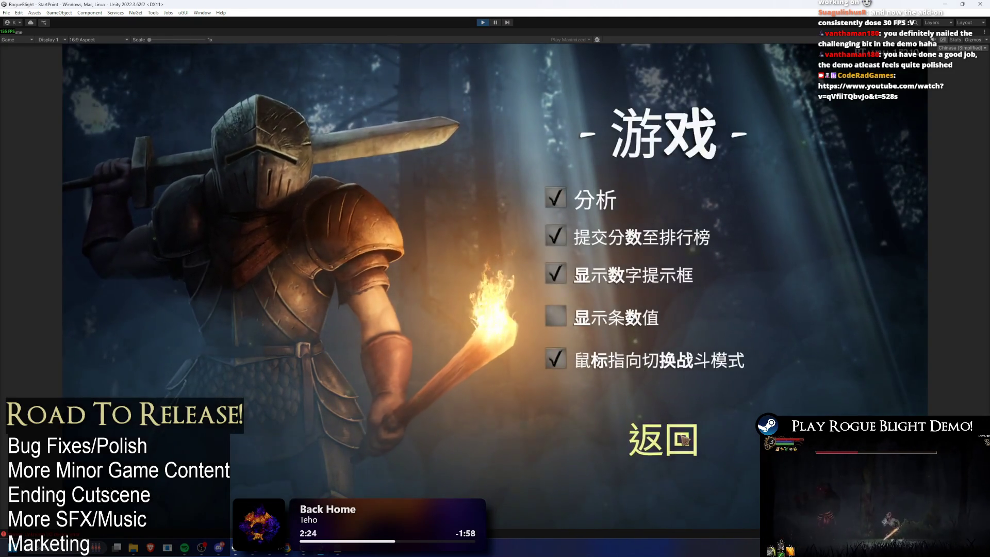
key(Escape)
click(675, 338)
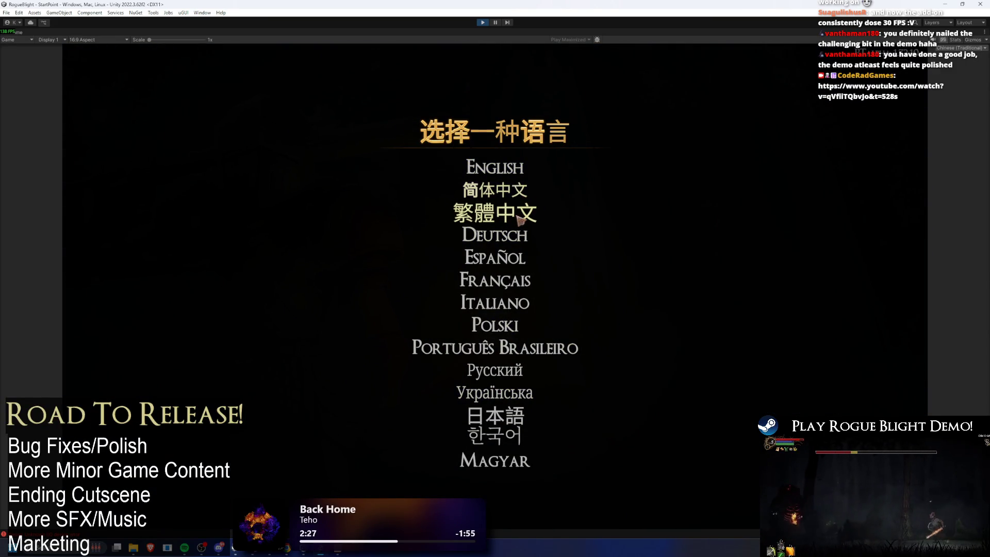
click(526, 192)
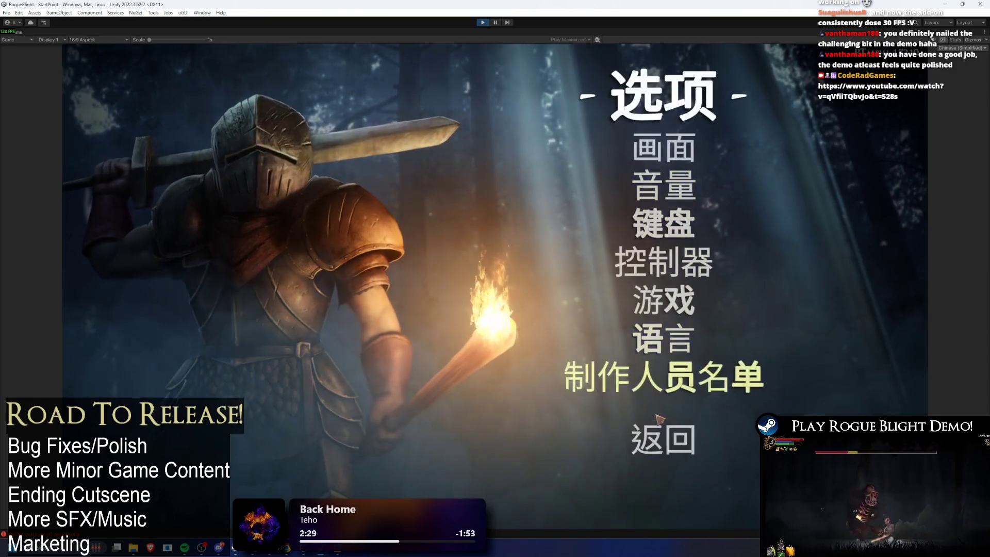
Switch the language to 繁體中文 and check the main menu and 開始遊戲 save-slot screen
click(673, 324)
key(Escape)
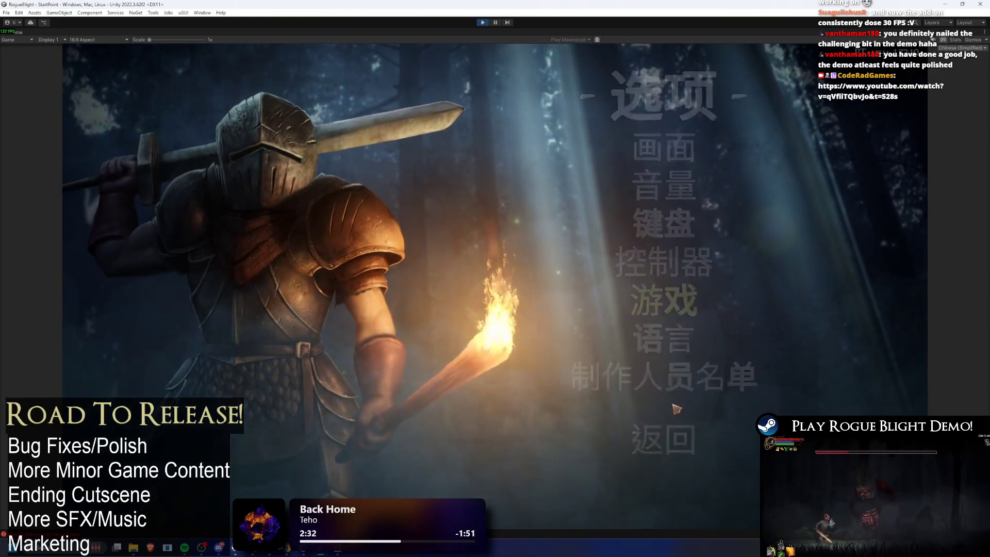
click(671, 338)
click(582, 211)
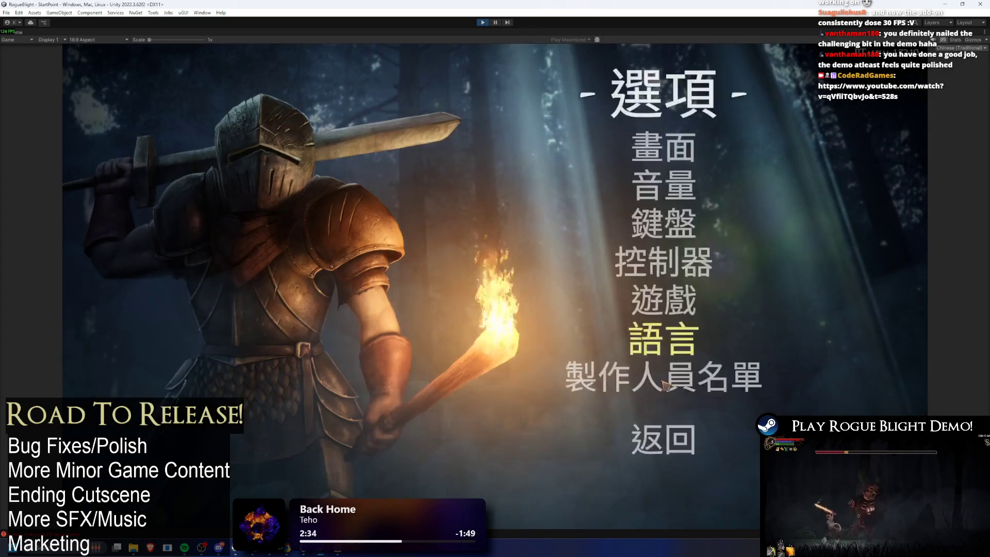
click(674, 434)
click(663, 322)
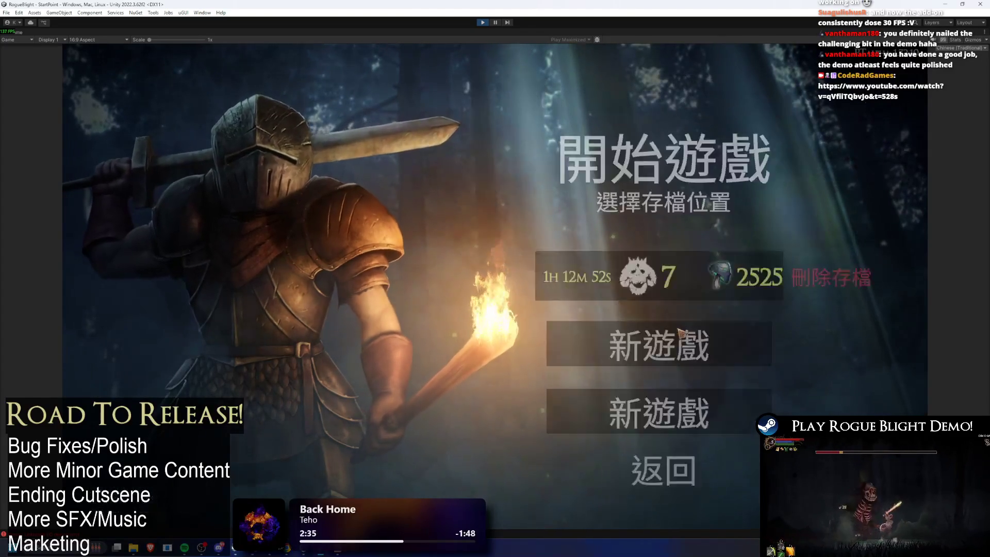
click(675, 466)
Set the language back to 简体中文 and stop Play Mode
click(668, 443)
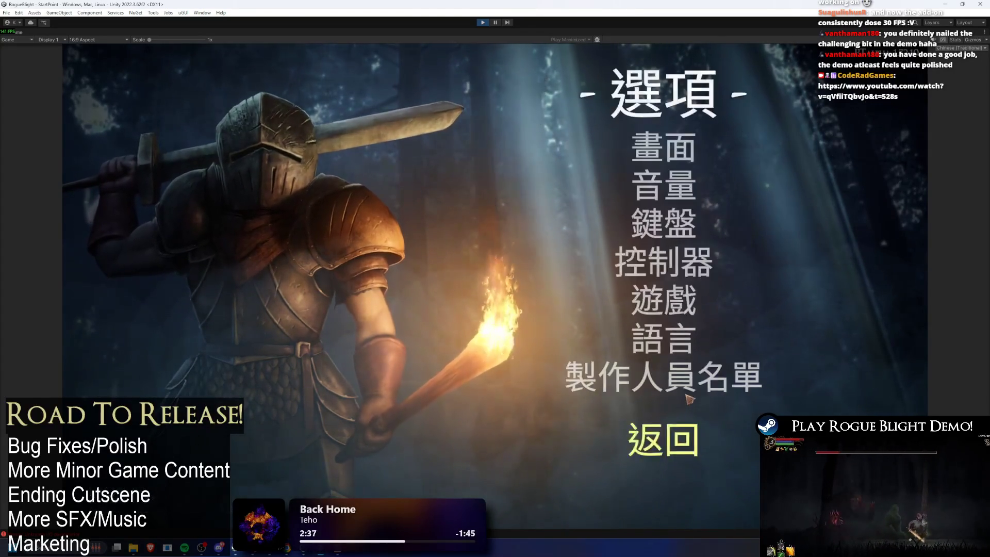
click(673, 338)
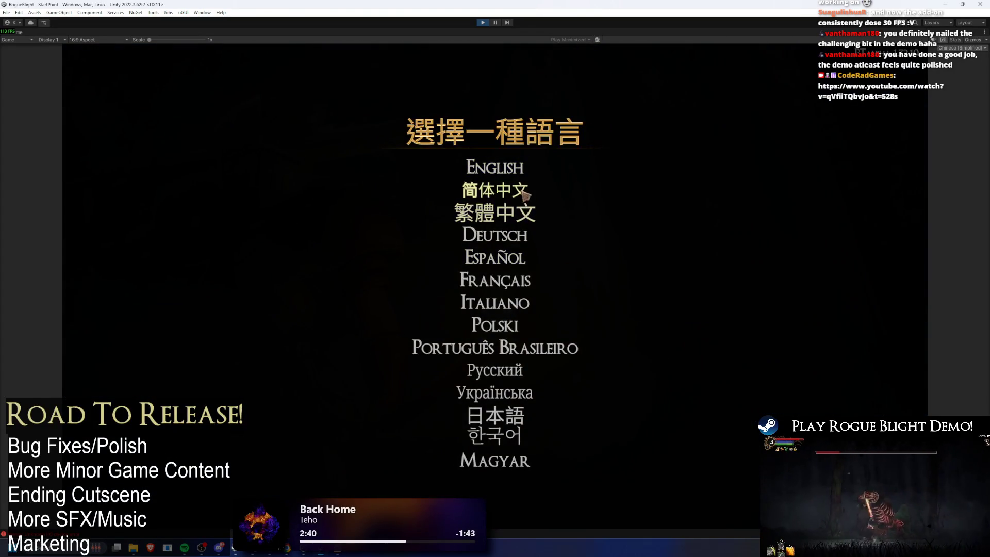
click(496, 189)
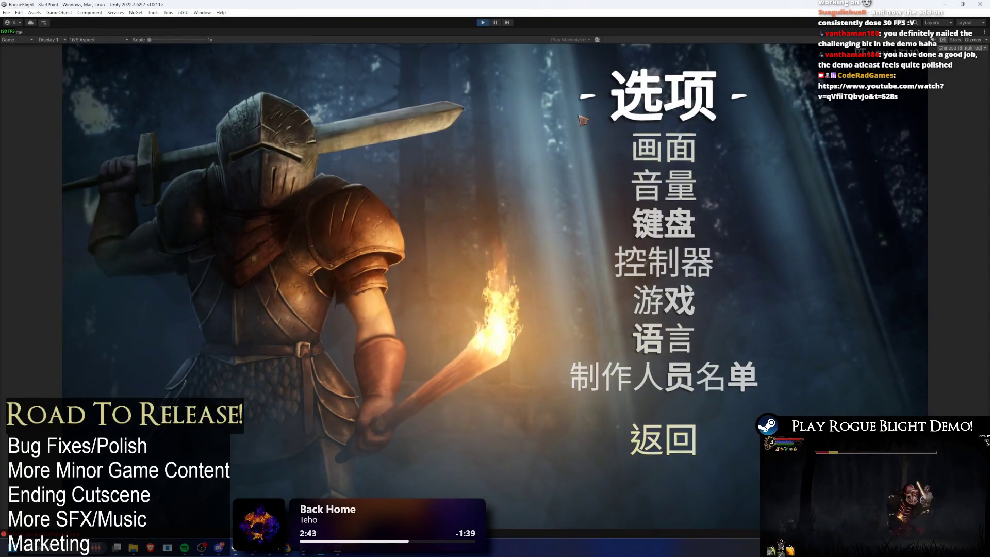
click(484, 22)
text(noto)
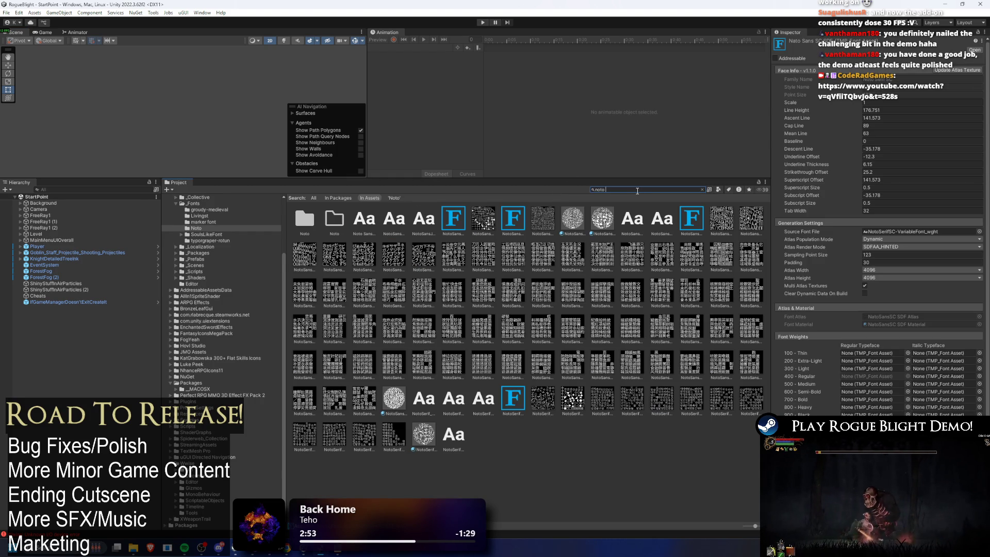
Clear the Project browser's Noto asset search filter
text( sc)
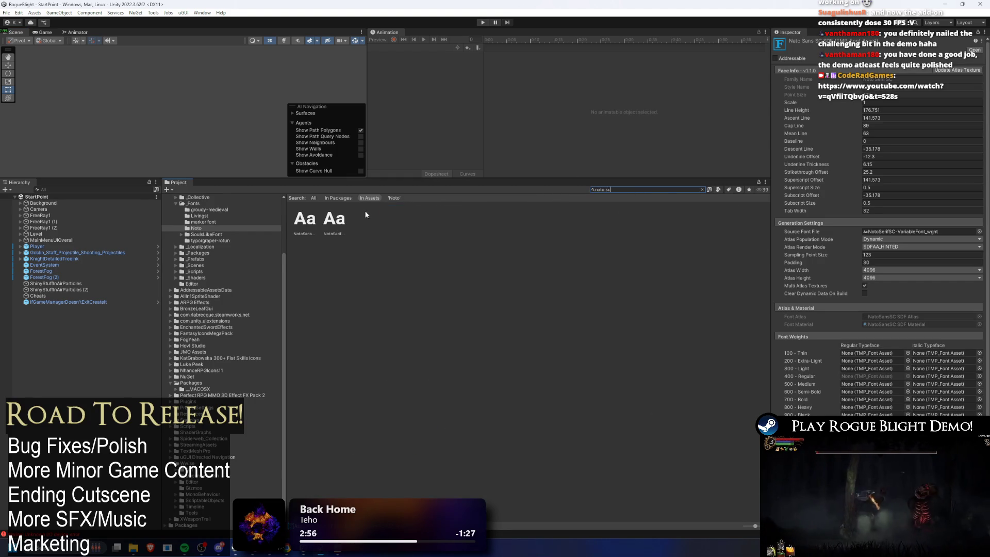
key(BackSpace)
key(BackSpace)
key(BackSpace)
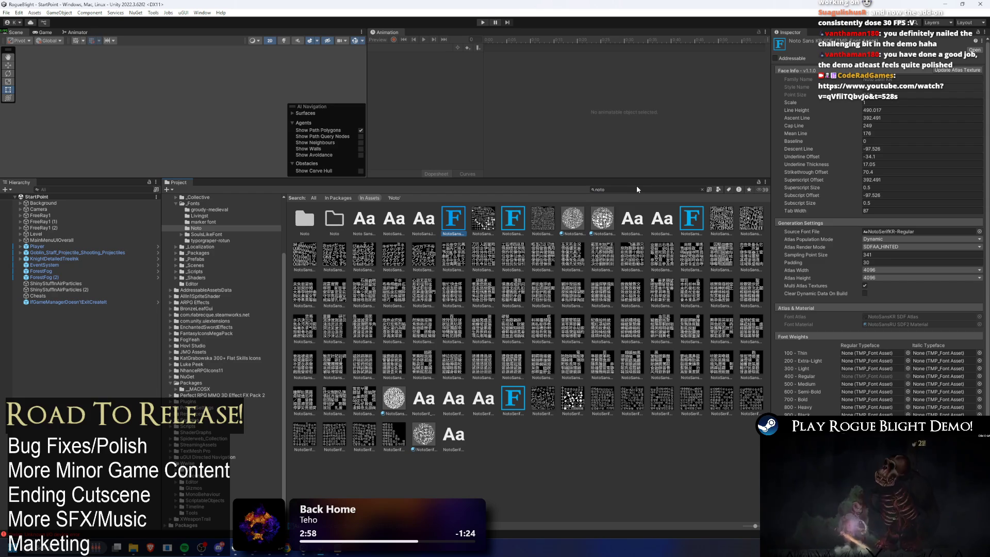
key(BackSpace)
key(BackSpace)
key(BackSpace)
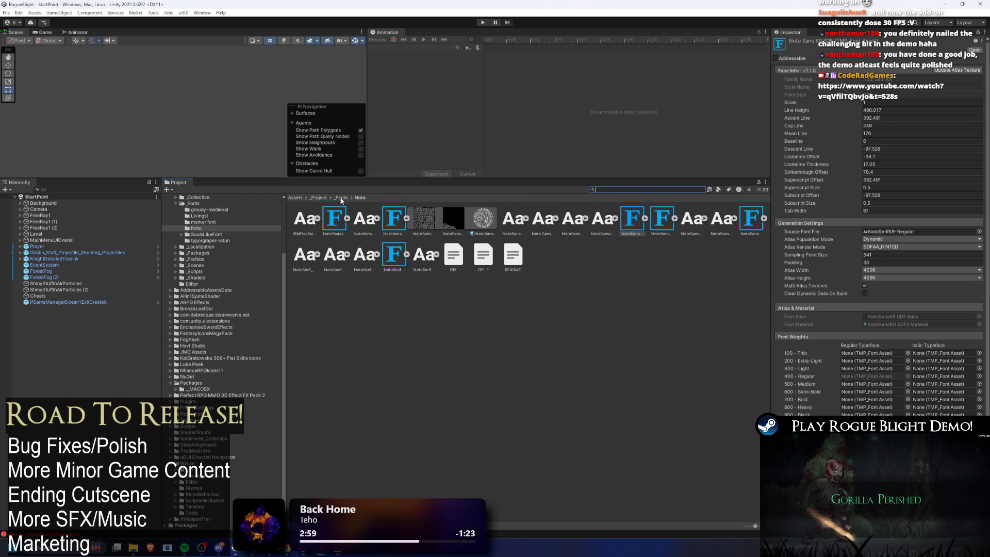
Compare the Optimus Princeps font assets in _Fonts/SoulsLikeFont, then go to the Noto folder
double_click(422, 218)
click(423, 218)
scroll(882, 240, down, 3)
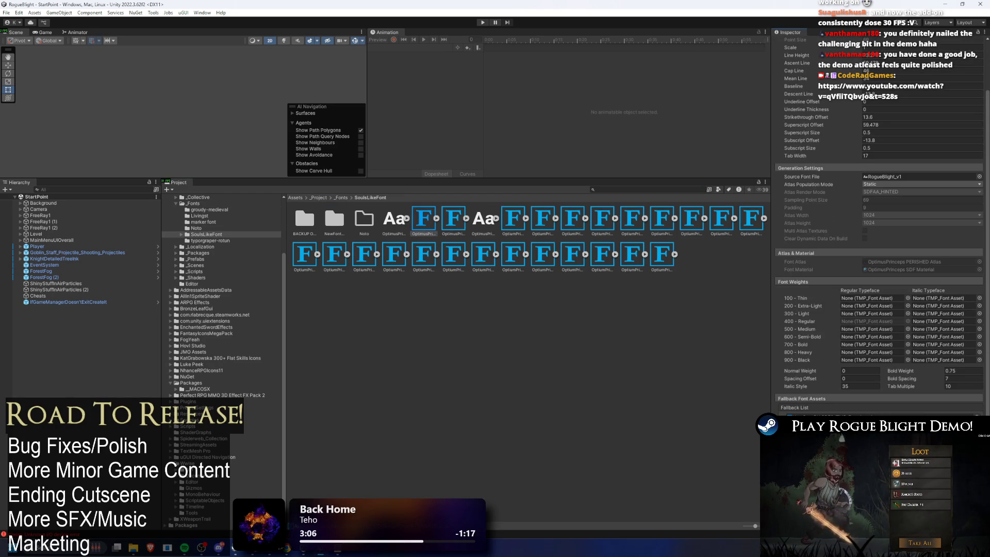
click(449, 219)
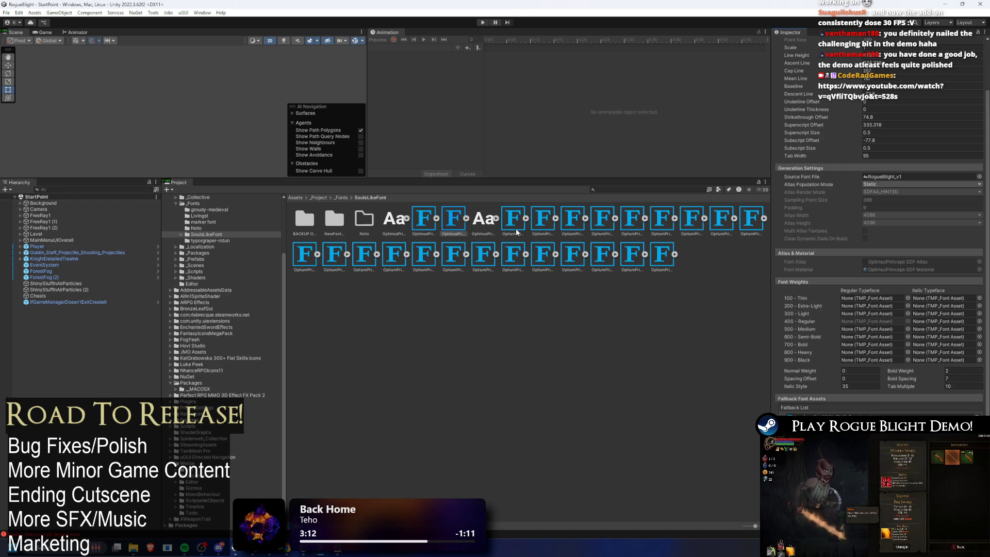
key(Left)
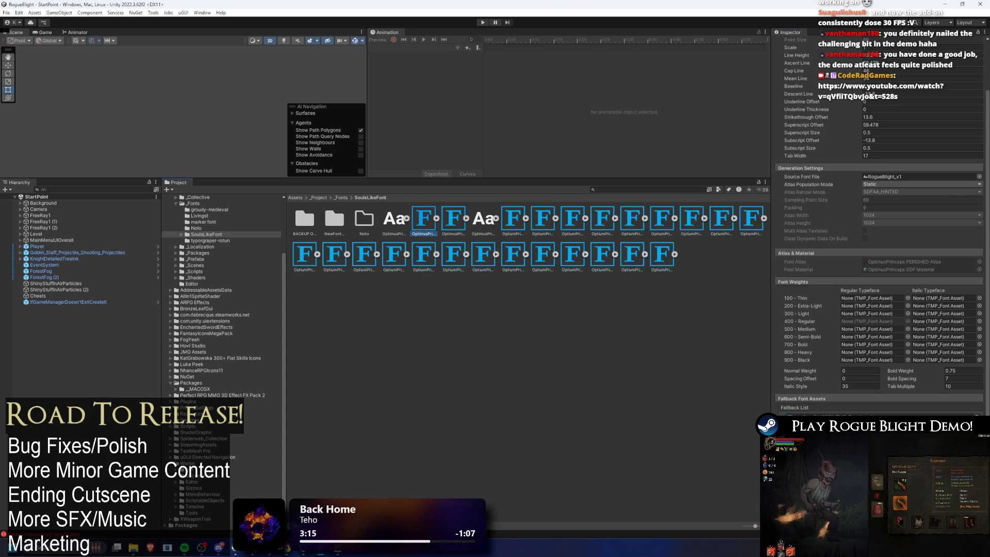
click(196, 228)
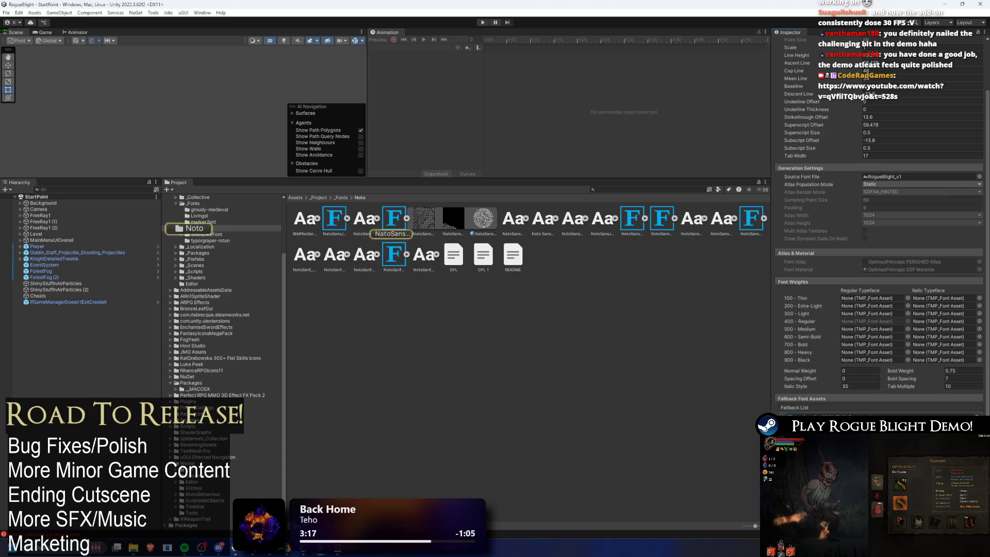
Inspect each Noto font asset in turn, ending on the Traditional Chinese one
click(392, 221)
click(329, 222)
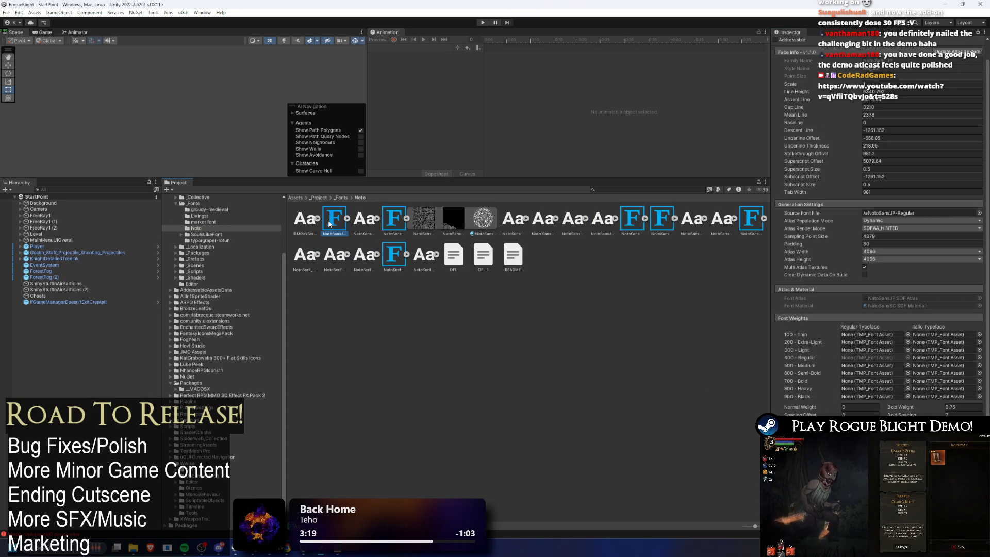
click(393, 221)
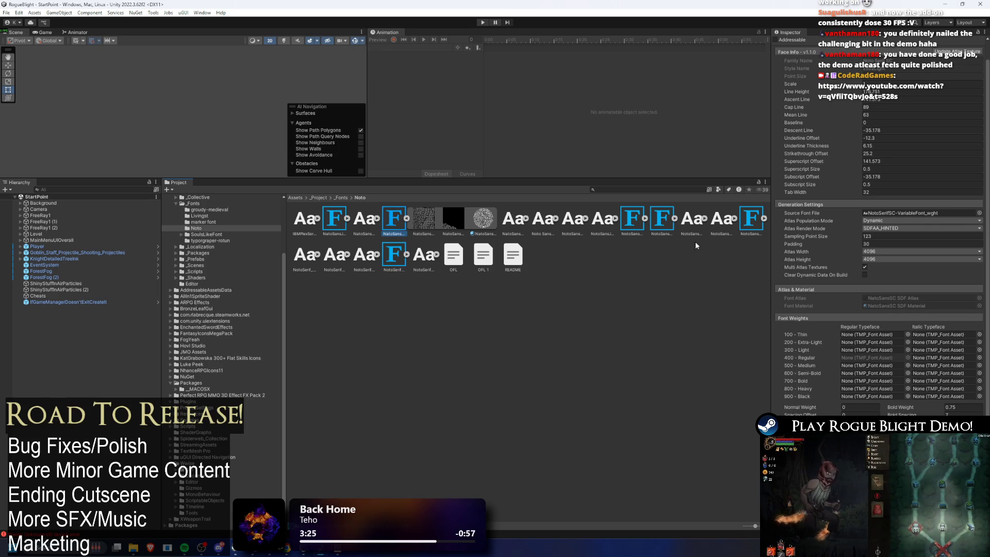
click(627, 221)
click(658, 225)
click(754, 217)
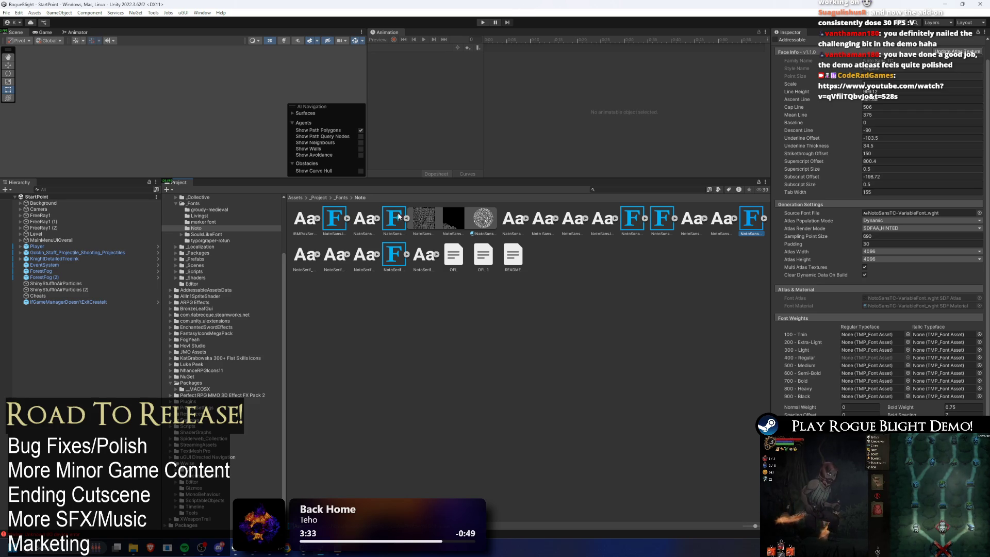
Check an Optimus Princeps font asset in SoulsLikeFont, then return to the Noto folder
click(343, 197)
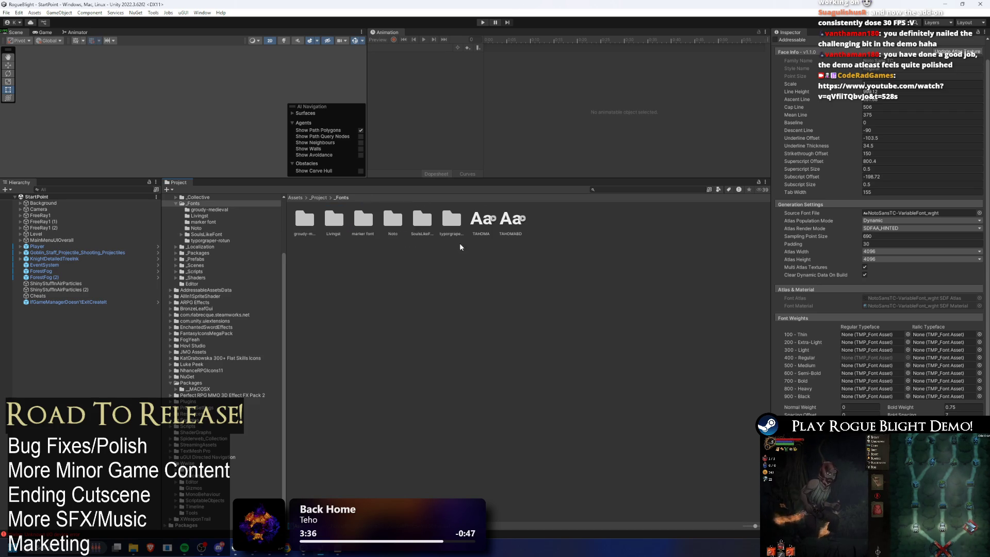
double_click(423, 219)
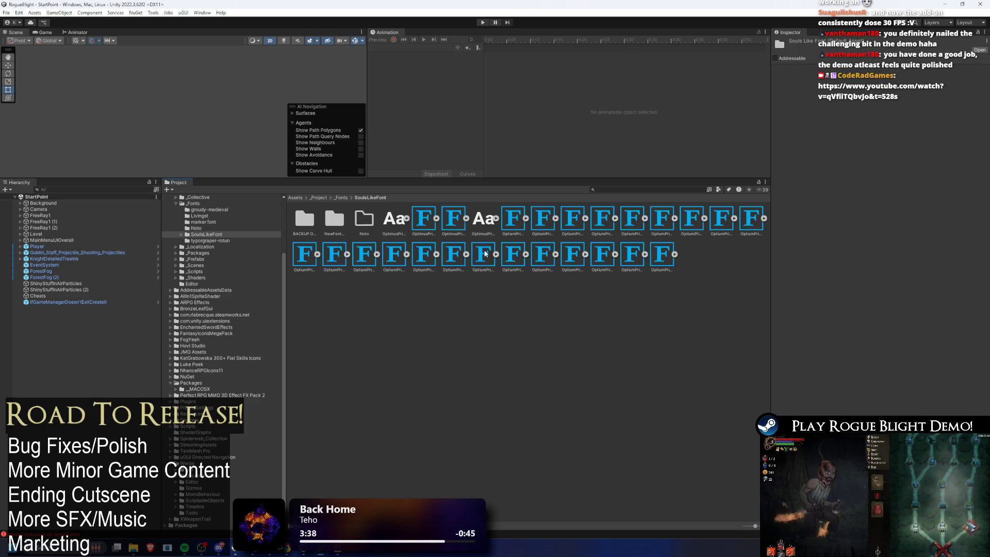
click(483, 255)
scroll(865, 384, down, 2)
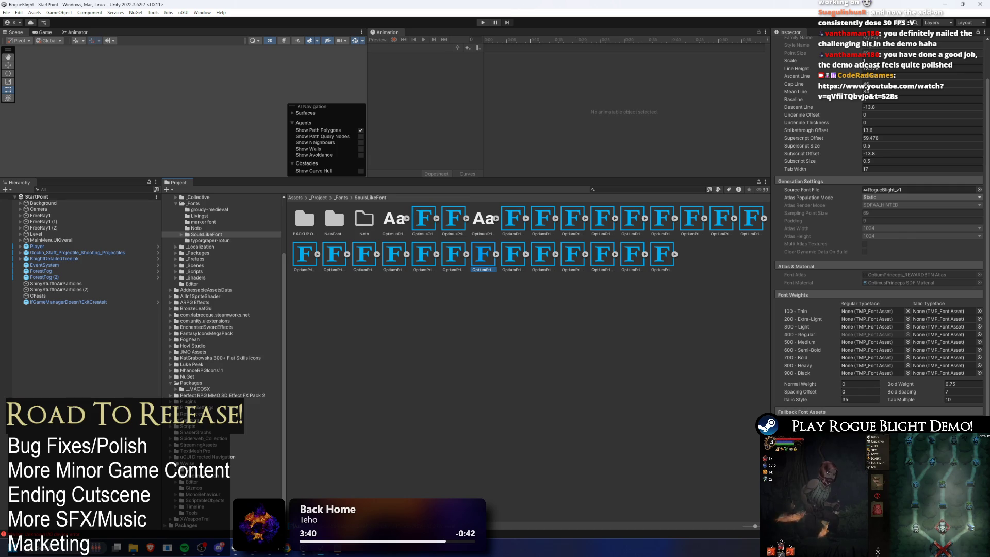
click(196, 228)
Compare NotoSansTC's sampling point size with the NotoSansSC and condensed Noto Serif assets
click(752, 219)
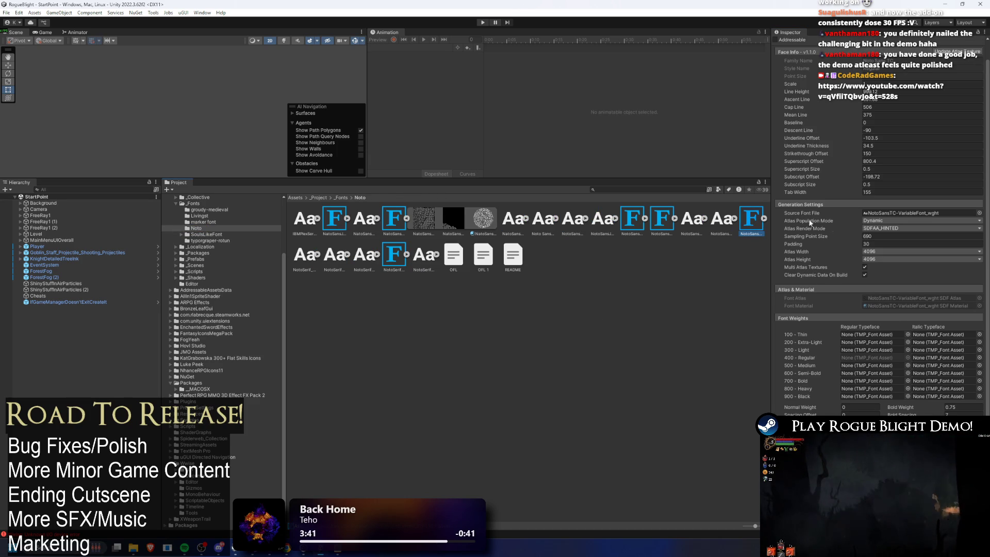
click(899, 236)
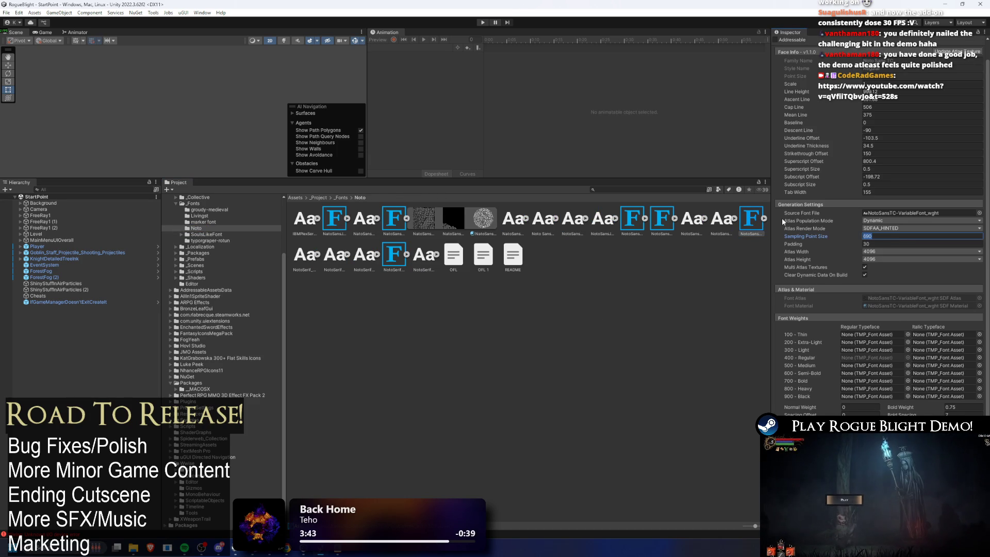
click(395, 219)
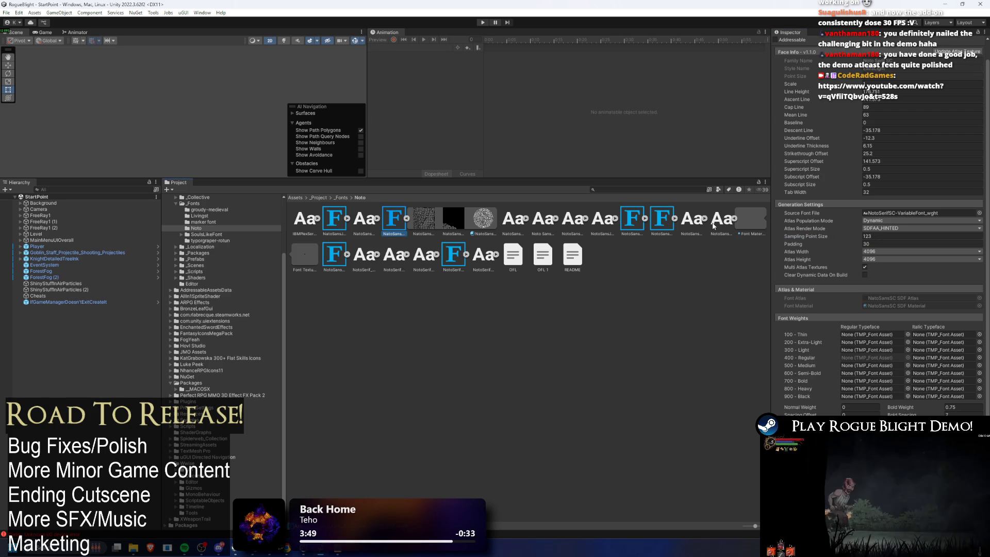
click(668, 217)
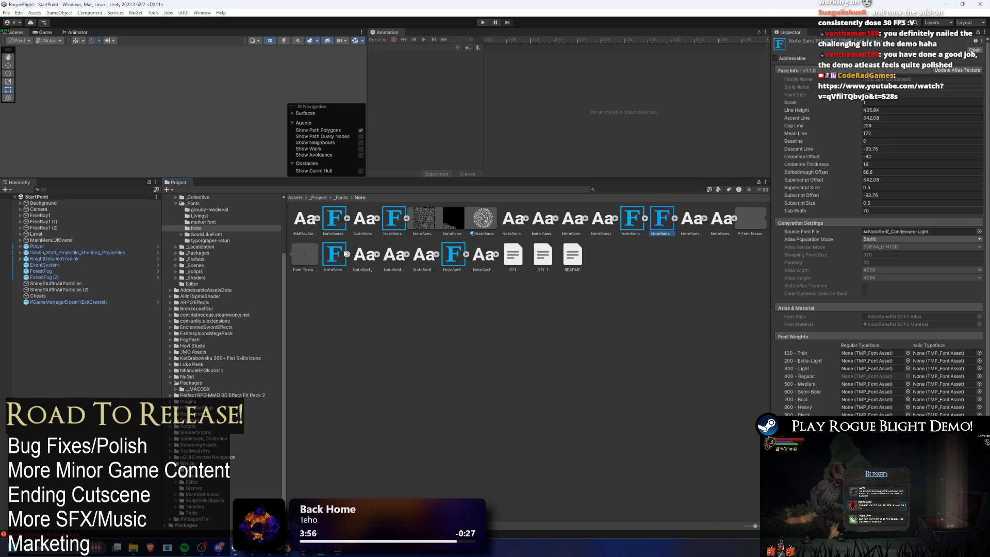
click(754, 220)
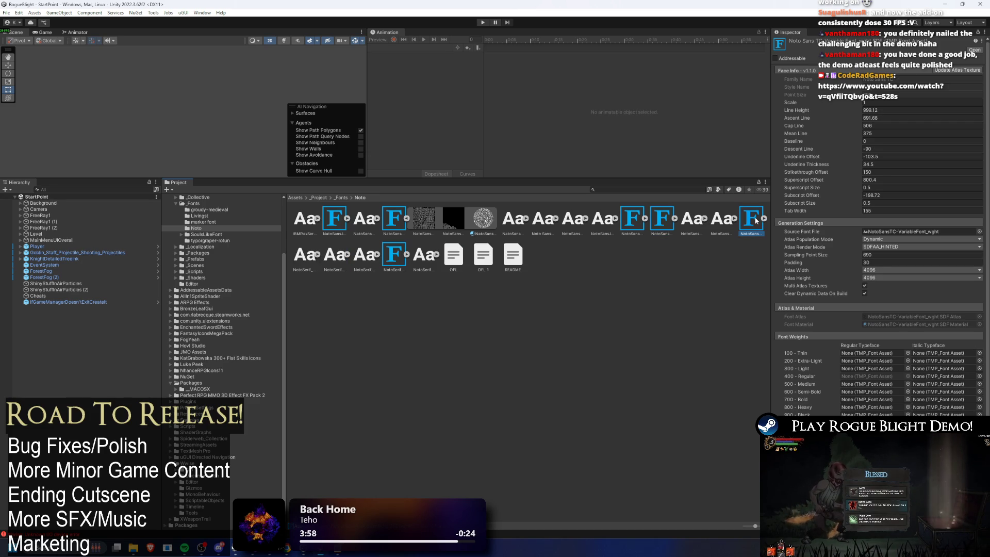
click(897, 255)
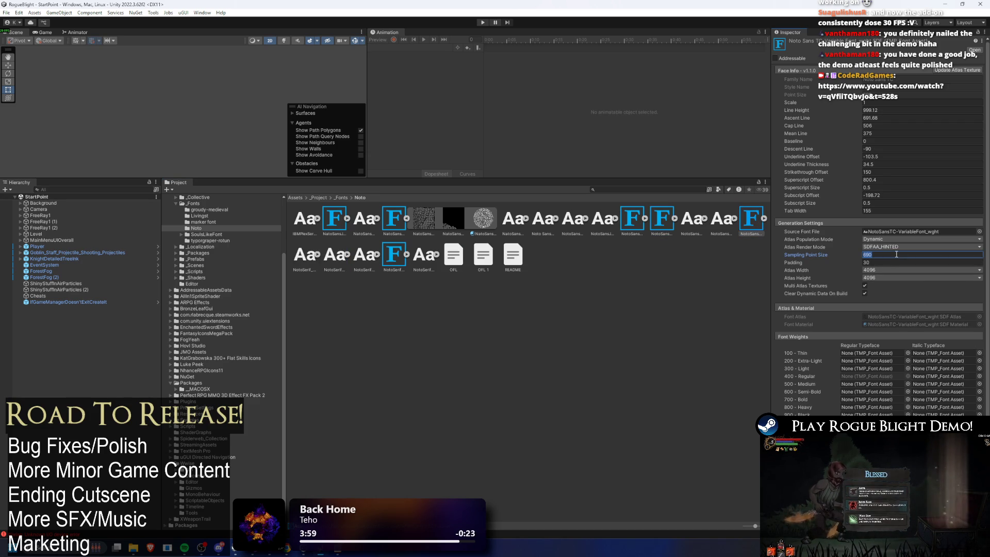
On NotoSansTC, turn off clearing dynamic font data on build
click(394, 219)
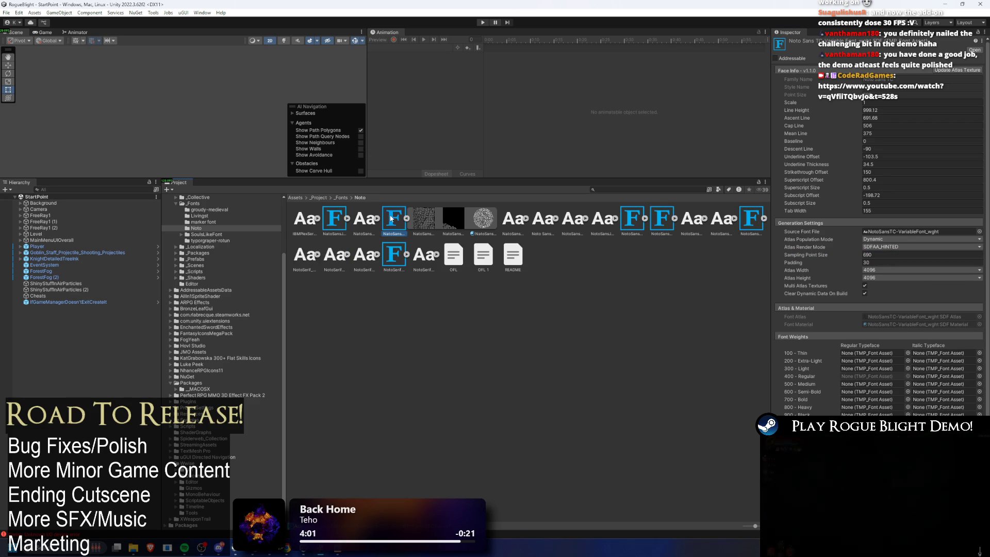
click(751, 219)
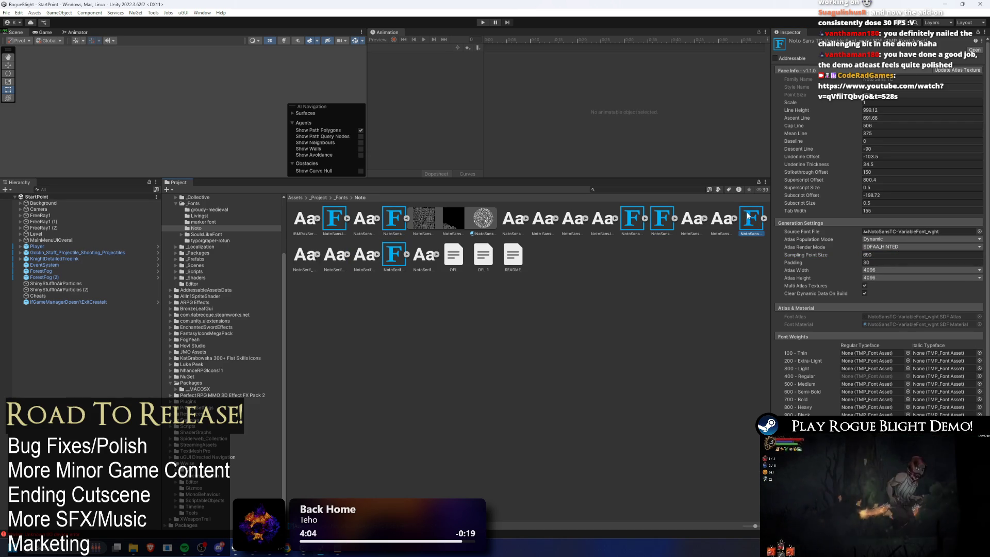
click(877, 254)
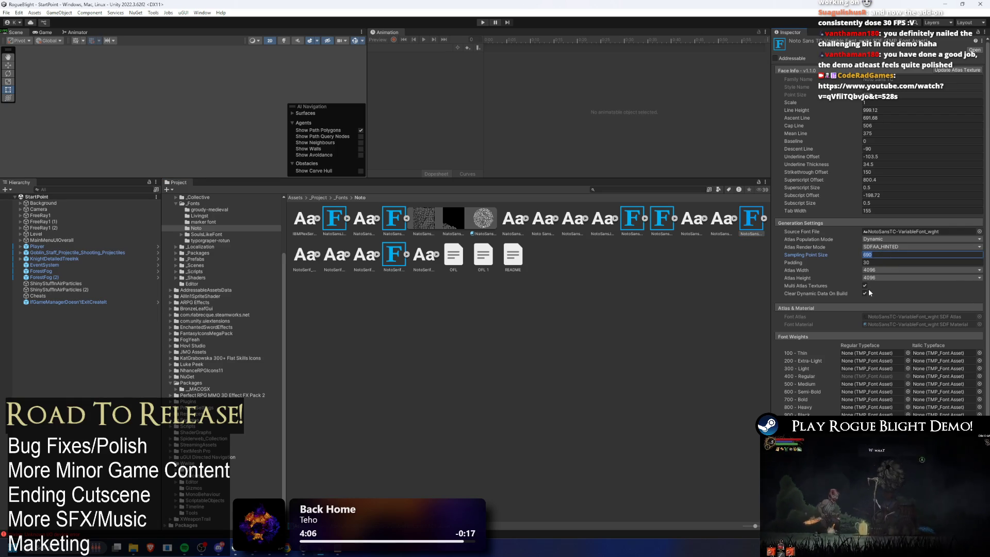
click(868, 292)
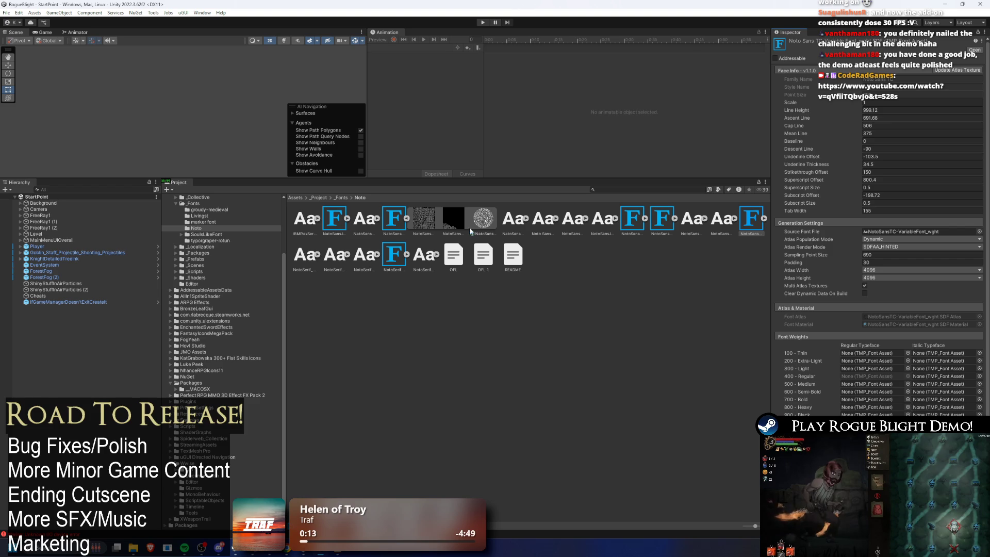
Set NotoSansTC's sampling point size to 123 and apply it
click(391, 221)
click(762, 222)
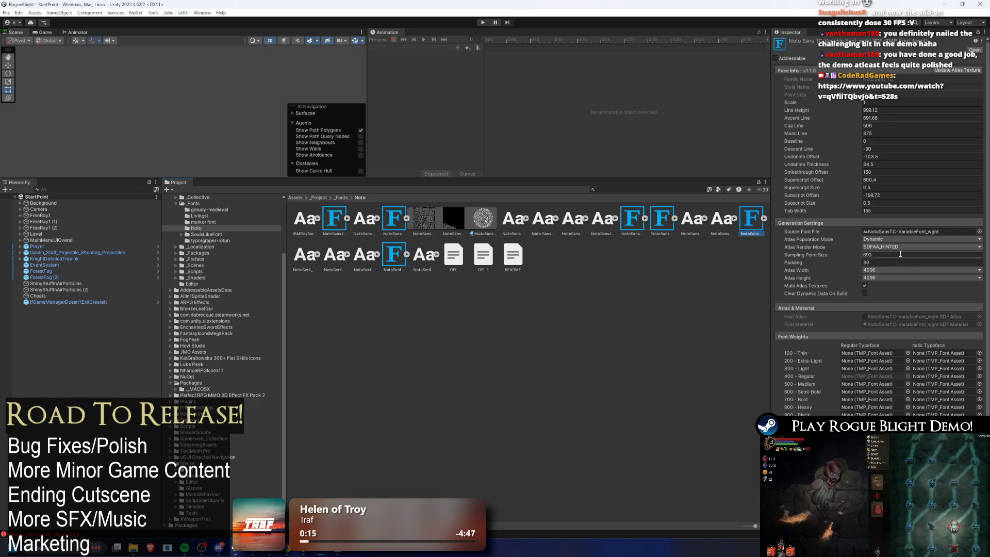
text(123)
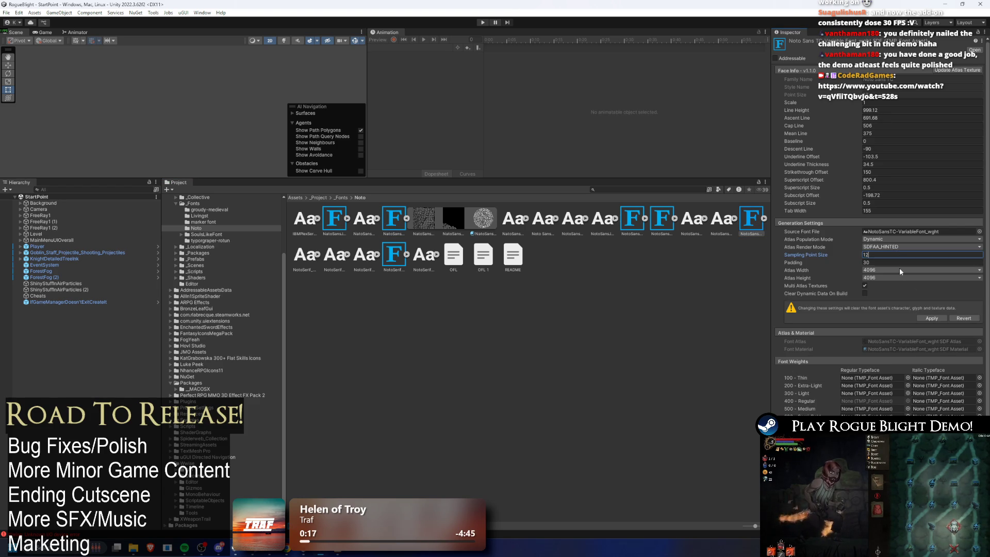
click(932, 318)
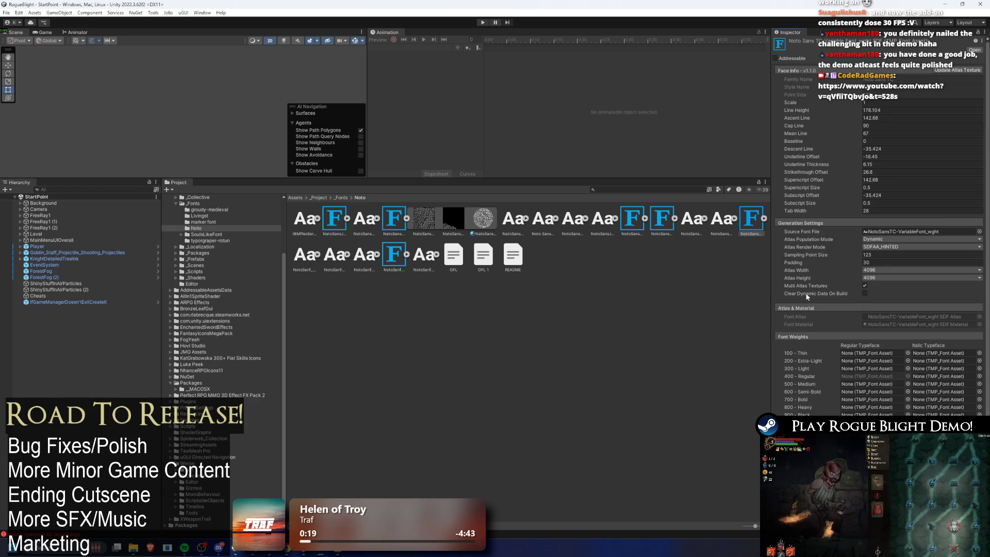
Compare the NotoSerifSC asset with NotoSansTC, then run the game to test the fonts
click(392, 220)
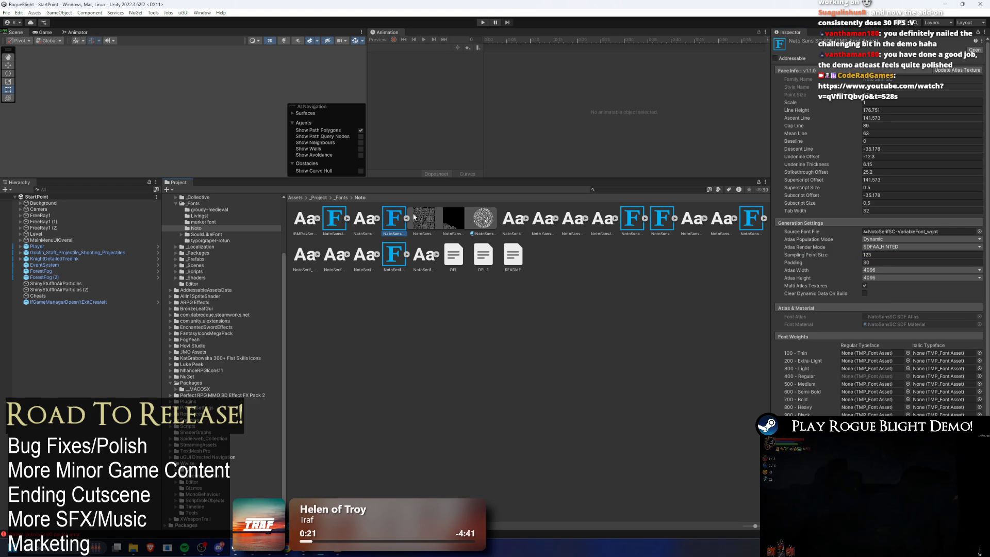
click(757, 221)
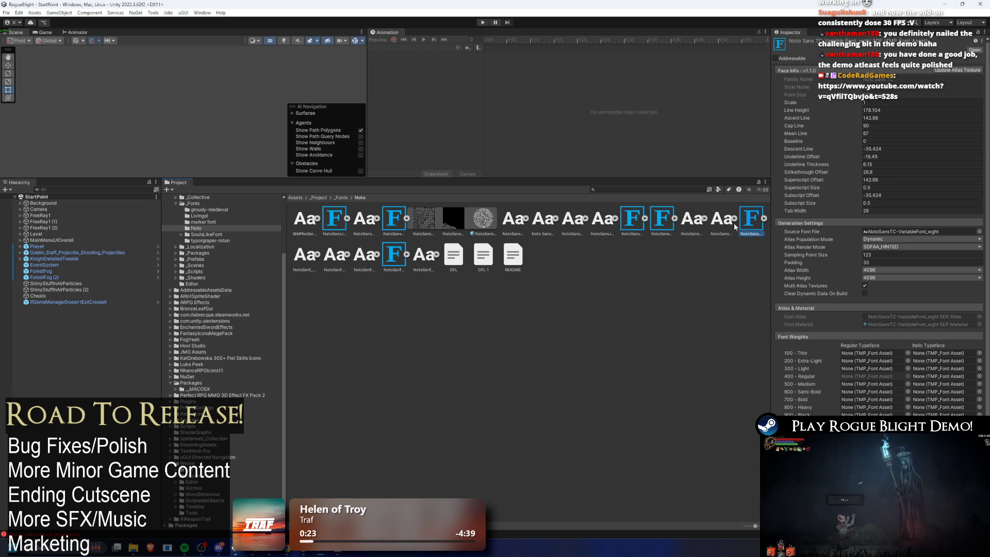
scroll(822, 345, down, 1)
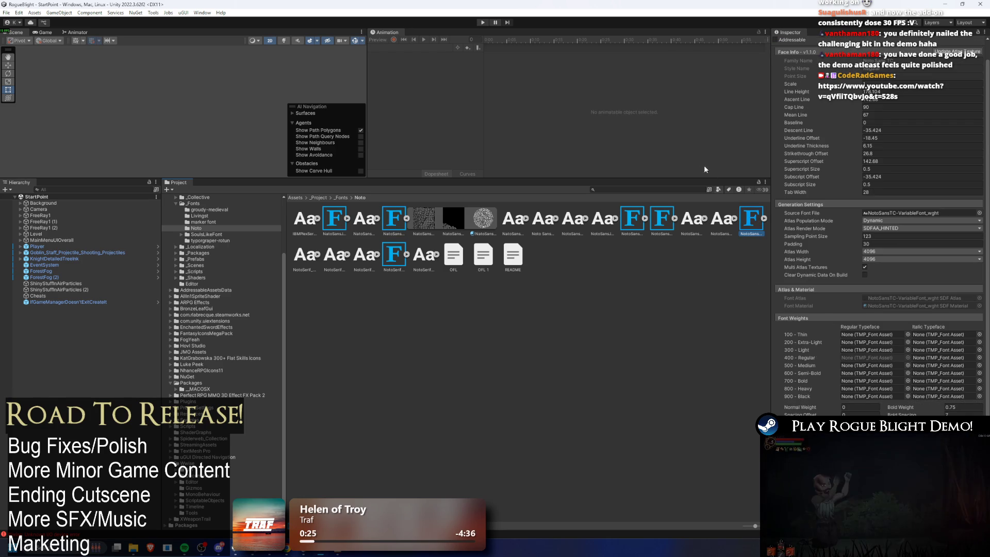
click(394, 218)
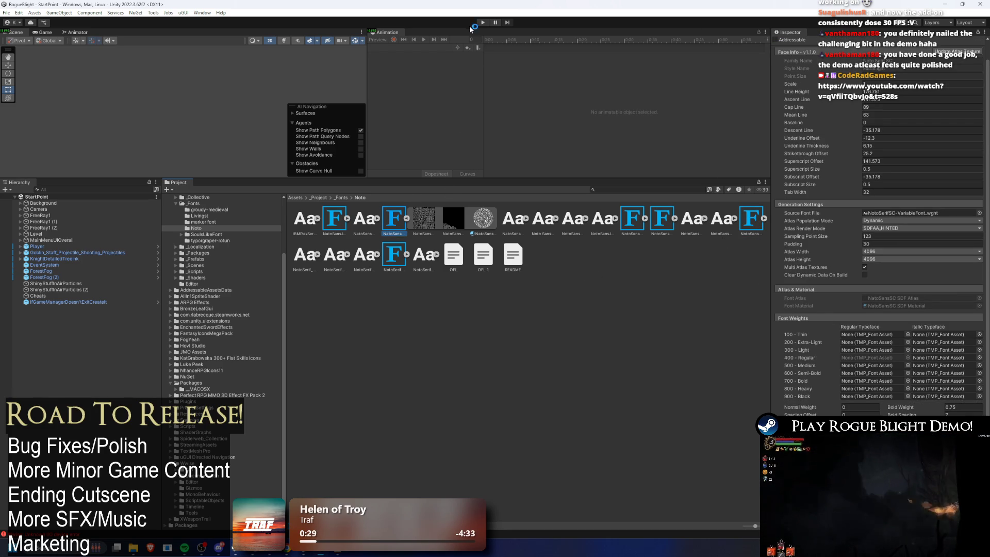
click(483, 22)
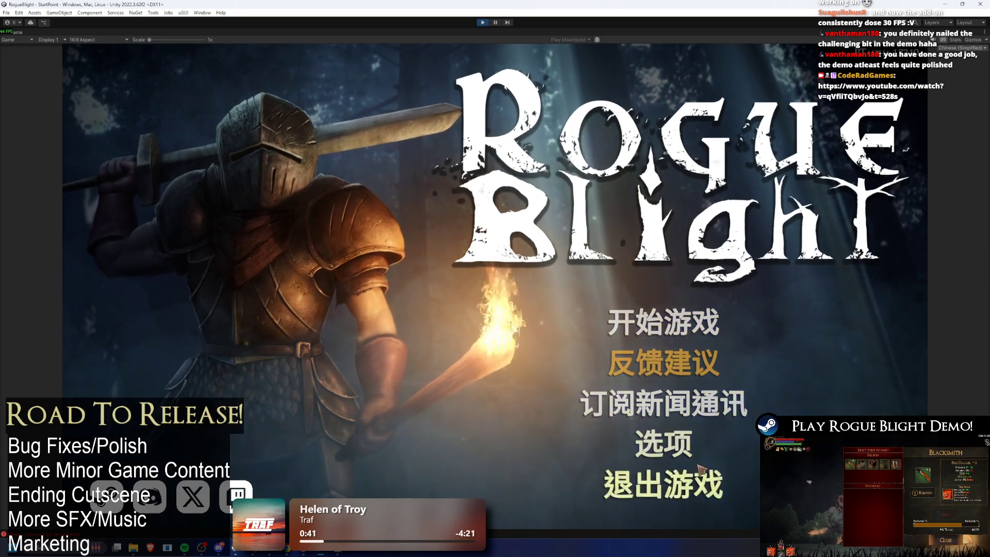
click(688, 449)
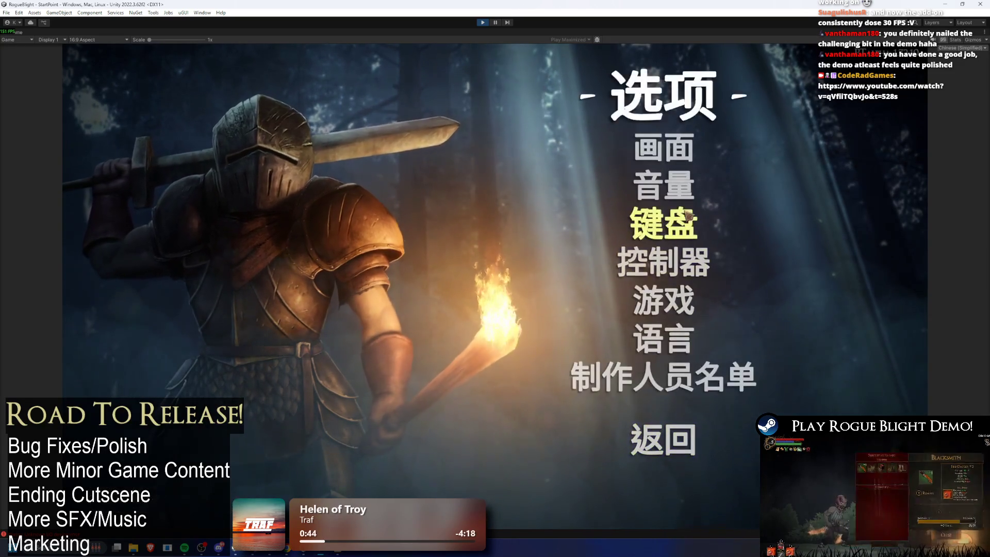
click(664, 338)
click(505, 195)
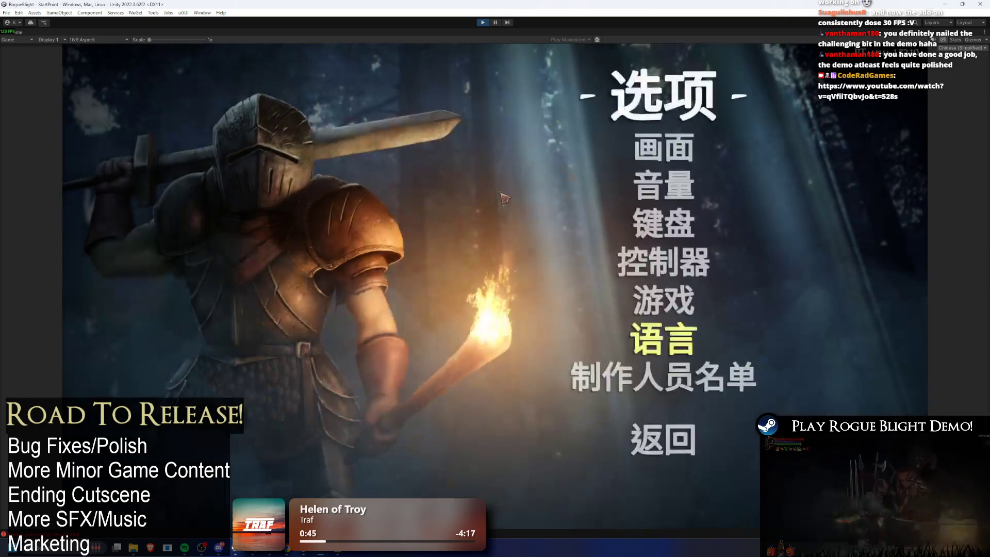
click(689, 371)
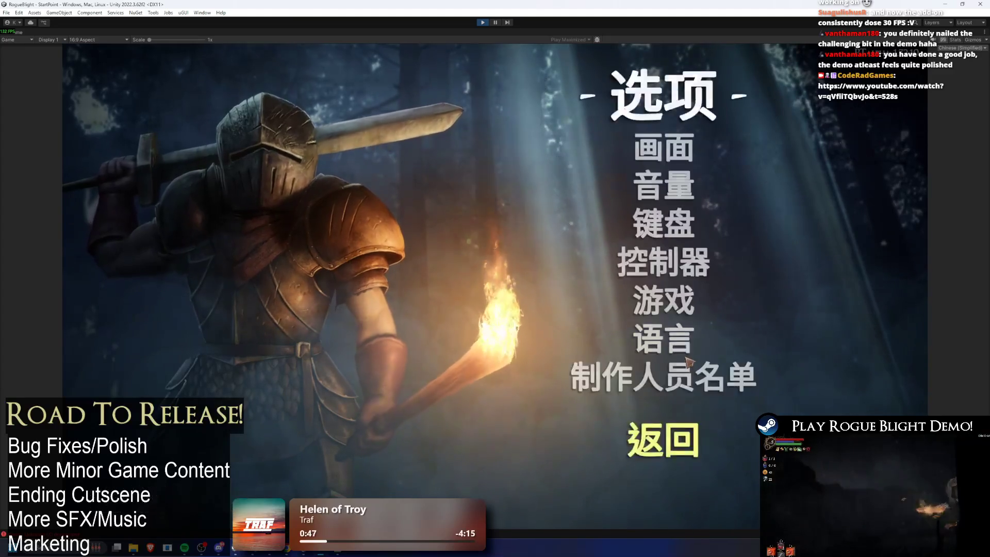
click(692, 338)
click(495, 213)
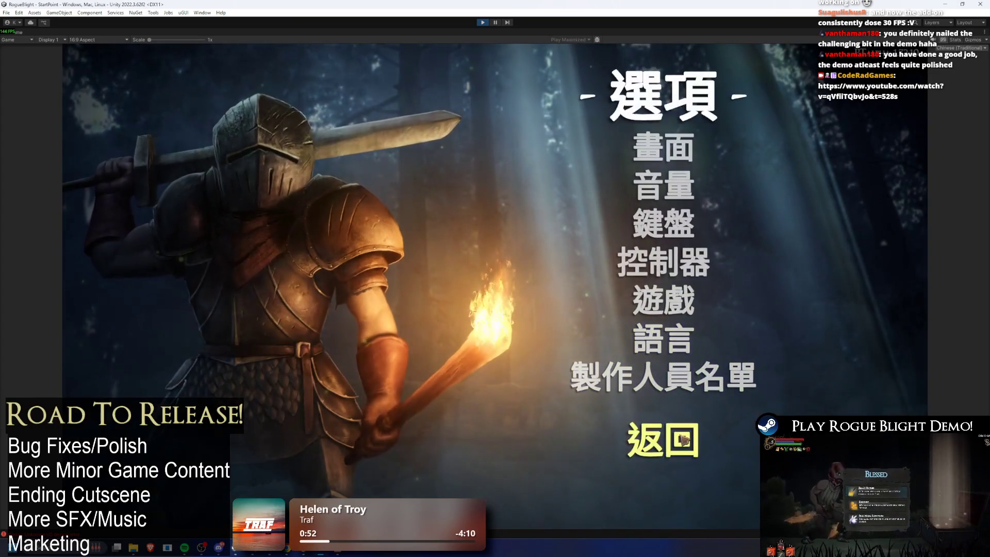
click(686, 440)
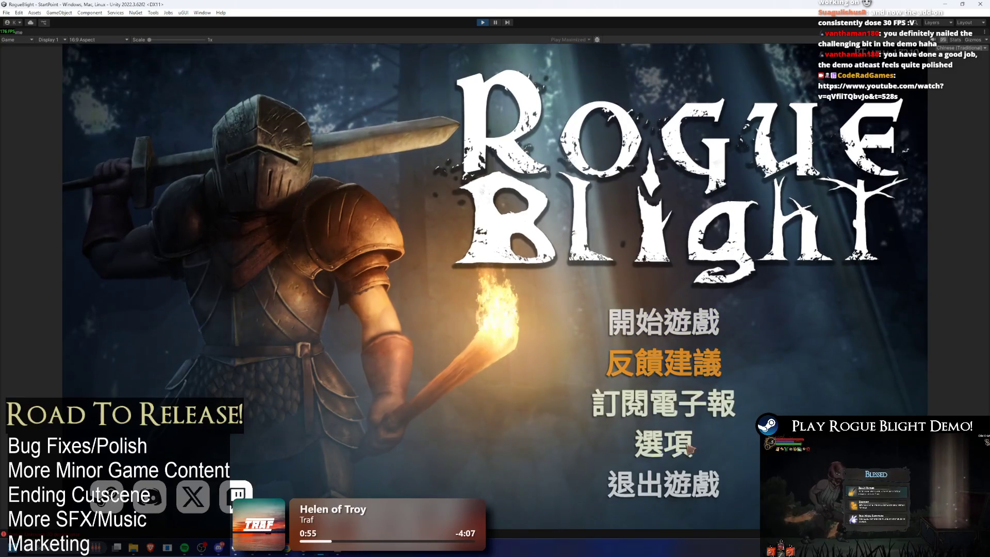
click(664, 443)
click(691, 330)
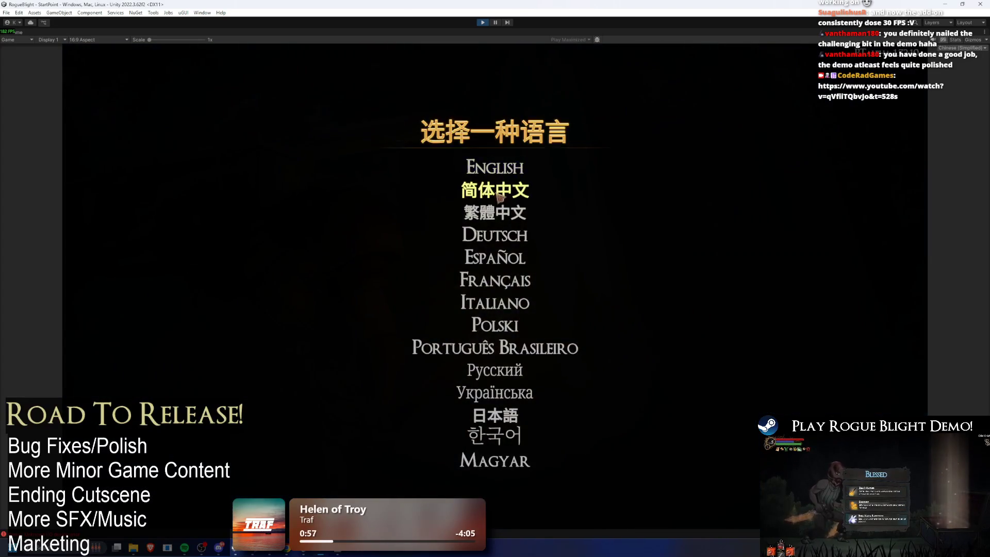
click(495, 190)
click(666, 442)
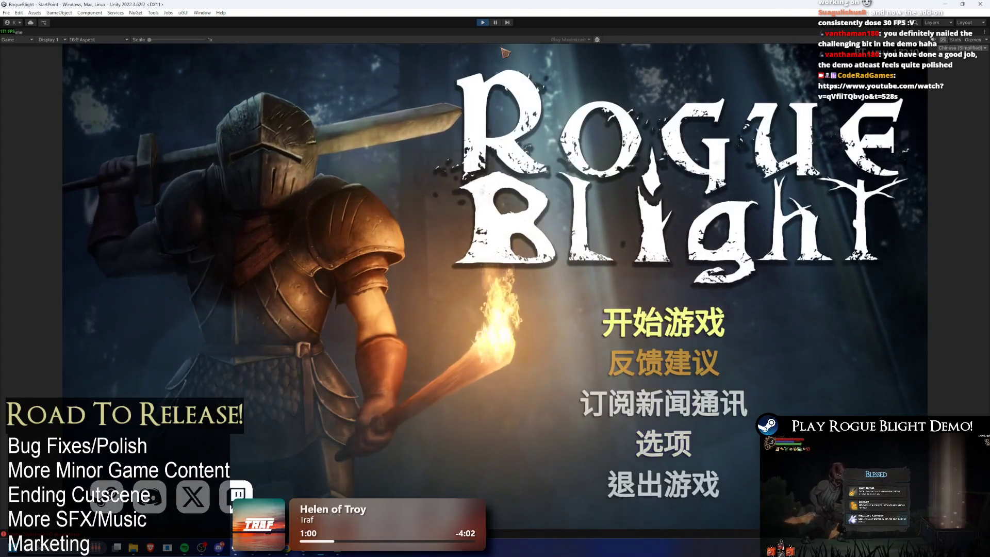
click(485, 22)
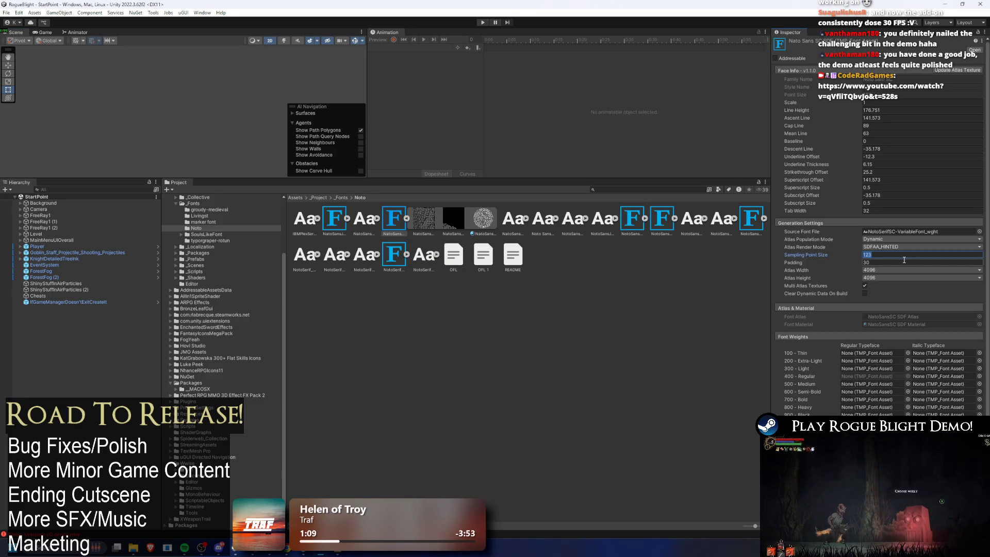
Enter 25 as the NotoSerifSC sampling point size, replacing 123
text(250)
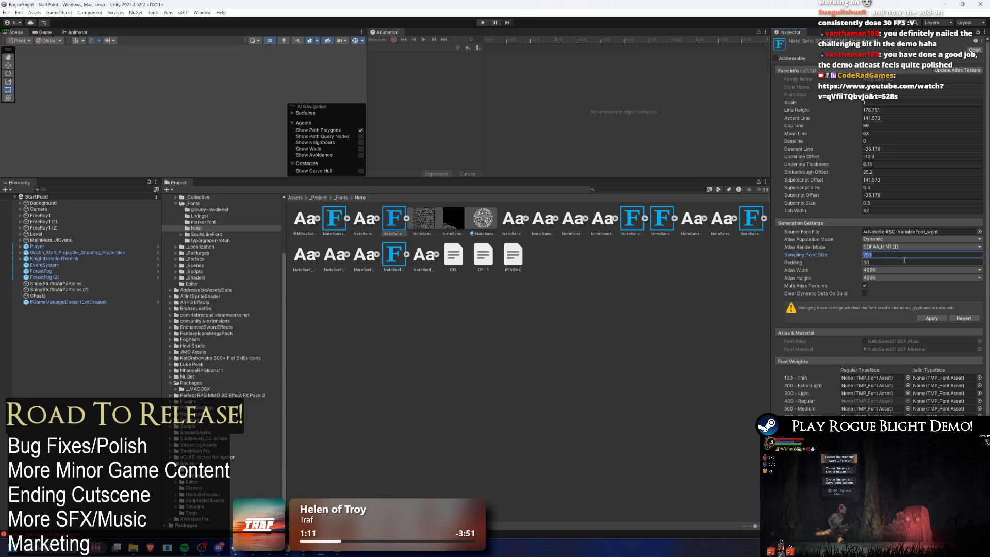